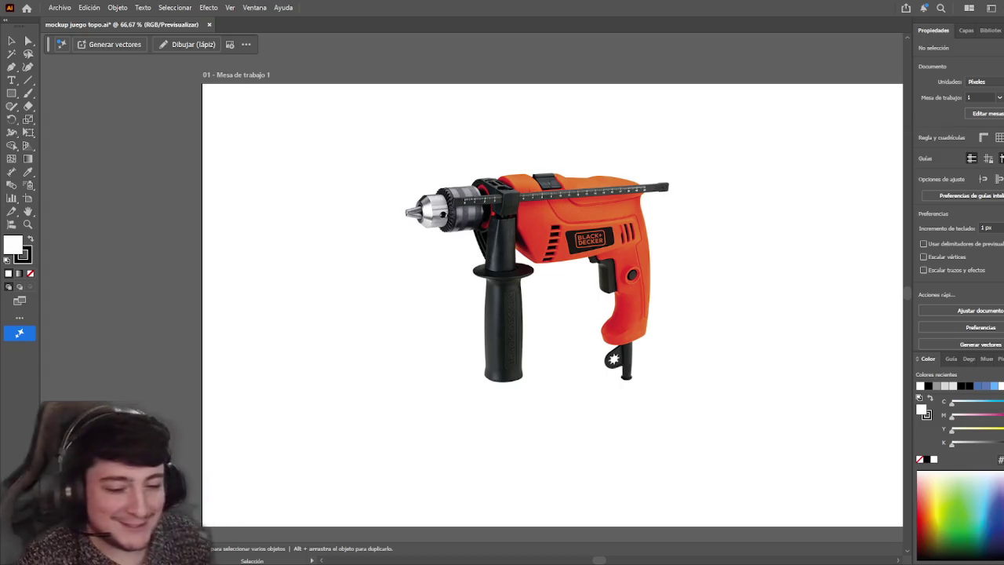
- Draw a tall rectangle and move it onto the blank canvas right of the drill photo
{"action": "scroll", "coordinate": [749, 271], "scroll_direction": "right", "scroll_amount": 1}
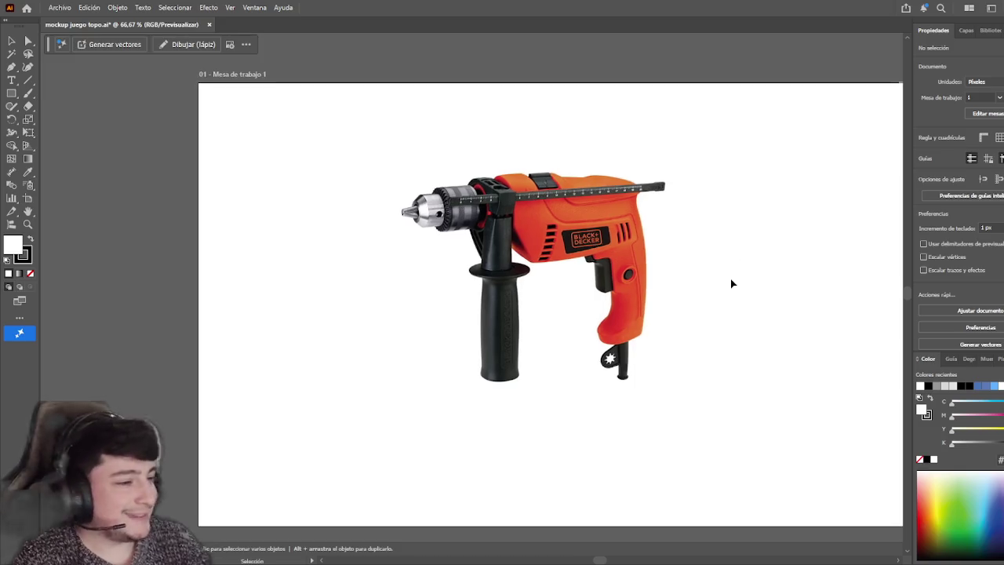
{"action": "left_click", "coordinate": [11, 67]}
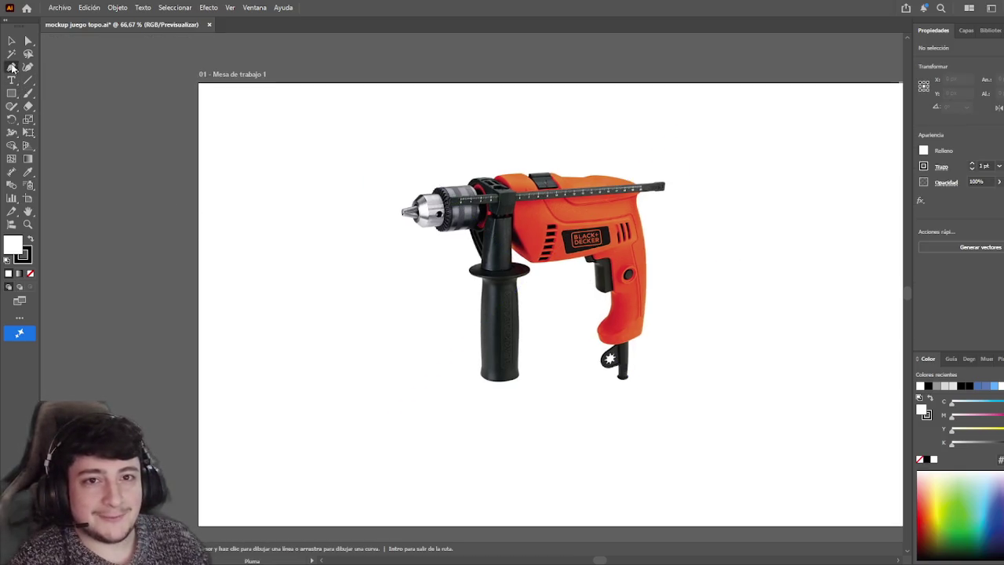
{"action": "scroll", "coordinate": [524, 314], "scroll_direction": "up", "scroll_amount": 2}
{"action": "scroll", "coordinate": [524, 330], "scroll_direction": "up", "scroll_amount": 2}
{"action": "scroll", "coordinate": [549, 337], "scroll_direction": "down", "scroll_amount": 4}
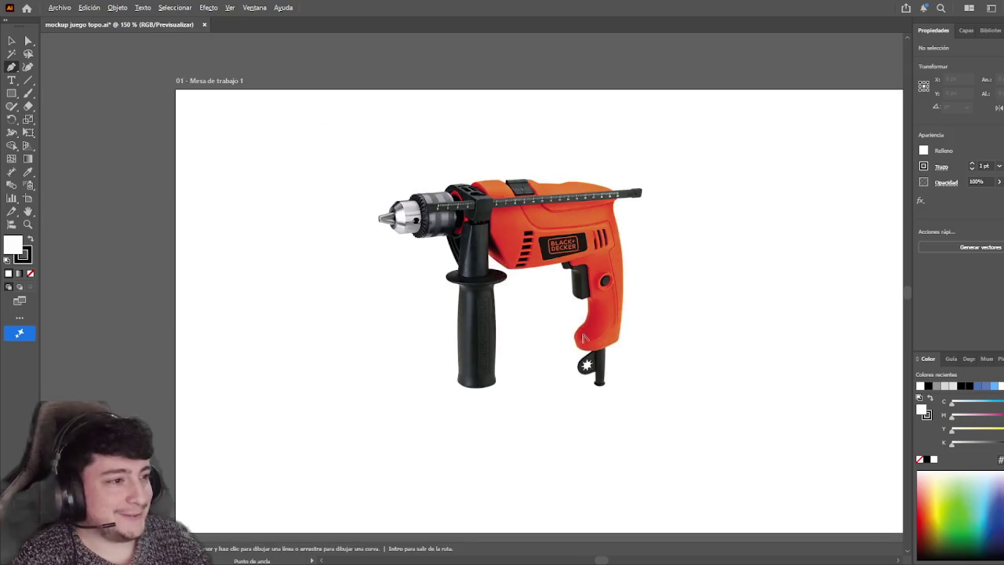
{"action": "scroll", "coordinate": [517, 353], "scroll_direction": "up", "scroll_amount": 1}
{"action": "scroll", "coordinate": [509, 365], "scroll_direction": "up", "scroll_amount": 2}
{"action": "scroll", "coordinate": [509, 365], "scroll_direction": "right", "scroll_amount": 2}
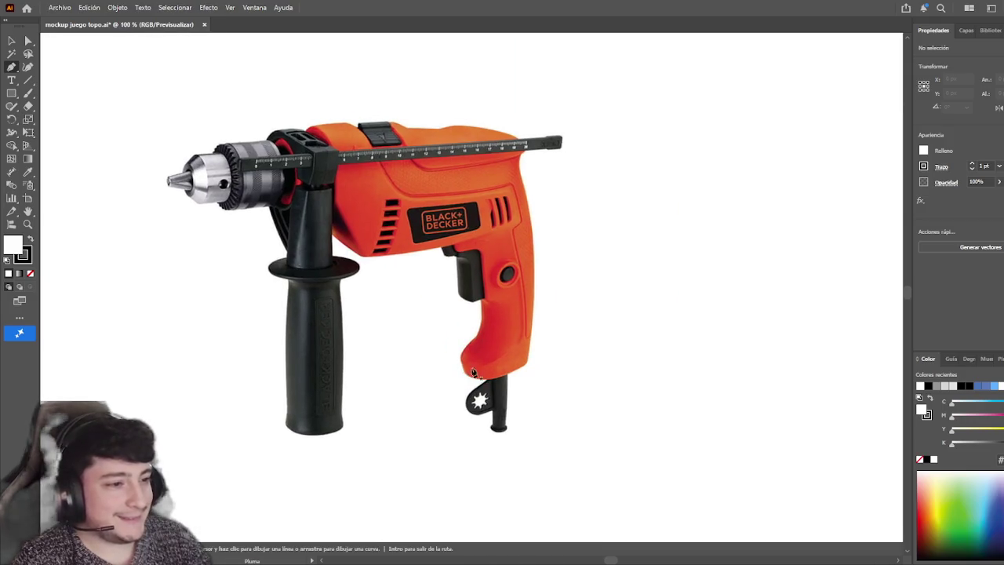
{"action": "left_click", "coordinate": [11, 92]}
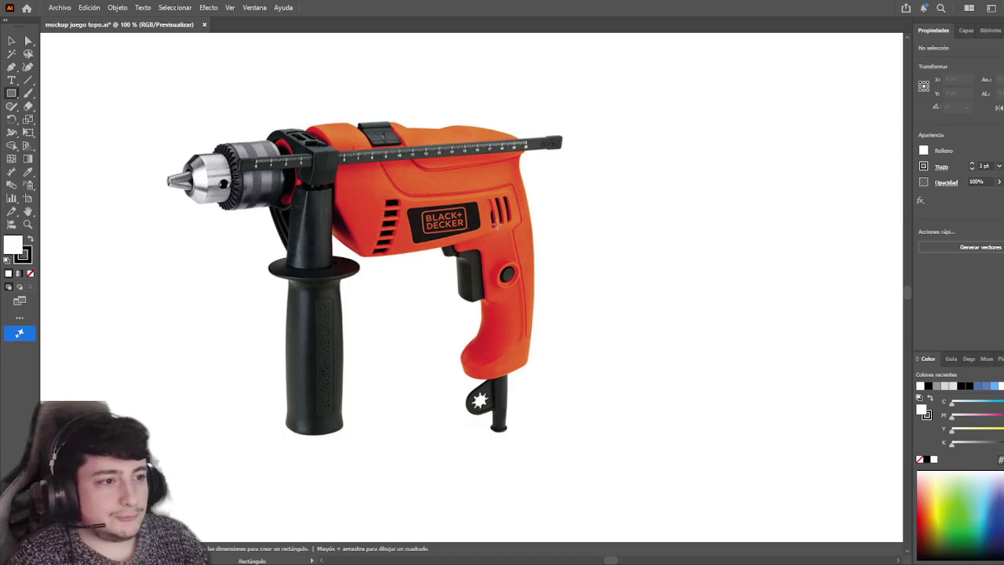
{"action": "left_click_drag", "start_coordinate": [469, 211], "coordinate": [549, 386]}
{"action": "left_click", "coordinate": [11, 40]}
{"action": "left_click_drag", "start_coordinate": [505, 283], "coordinate": [650, 276]}
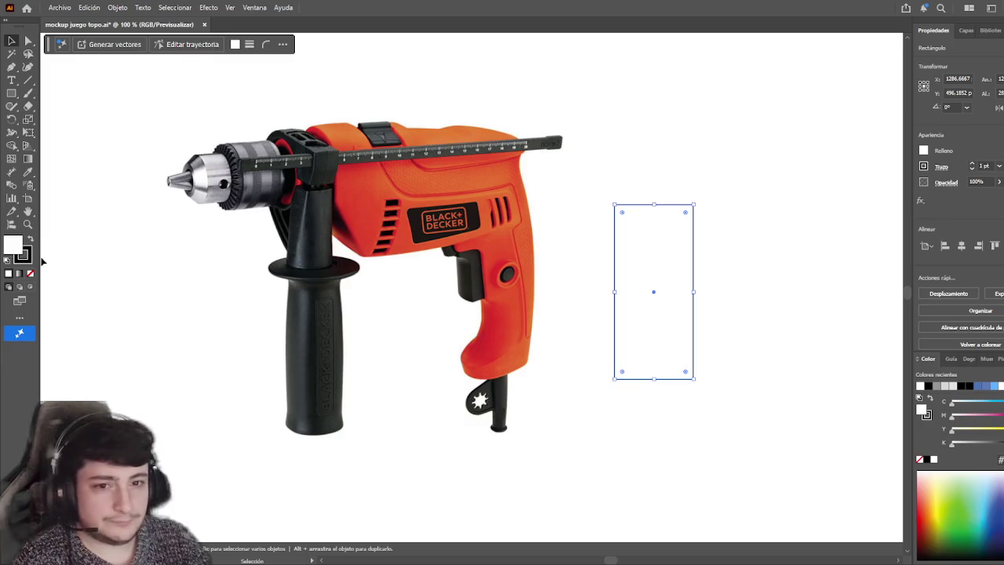
- Make the rectangle solid black with no outline
{"action": "left_click", "coordinate": [28, 261]}
{"action": "left_click", "coordinate": [30, 240]}
{"action": "left_click", "coordinate": [30, 273]}
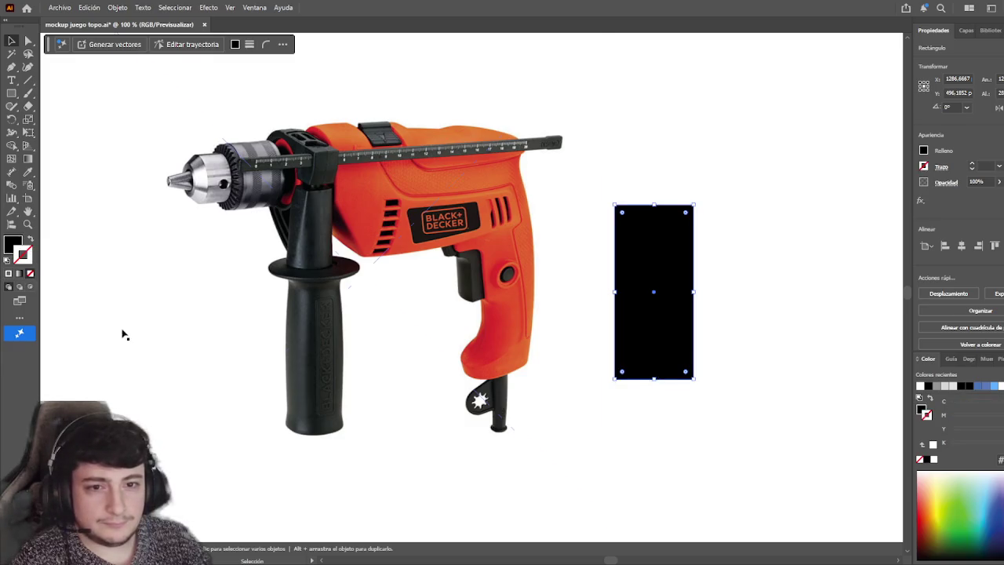
- Nudge the black rectangle right and up, and shift the drill photo slightly left
{"action": "left_click", "coordinate": [684, 392]}
{"action": "left_click", "coordinate": [682, 373]}
{"action": "left_click_drag", "start_coordinate": [649, 324], "coordinate": [663, 313]}
{"action": "left_click", "coordinate": [694, 406]}
{"action": "left_click_drag", "start_coordinate": [485, 313], "coordinate": [471, 313]}
{"action": "left_click", "coordinate": [650, 358]}
{"action": "left_click", "coordinate": [636, 444]}
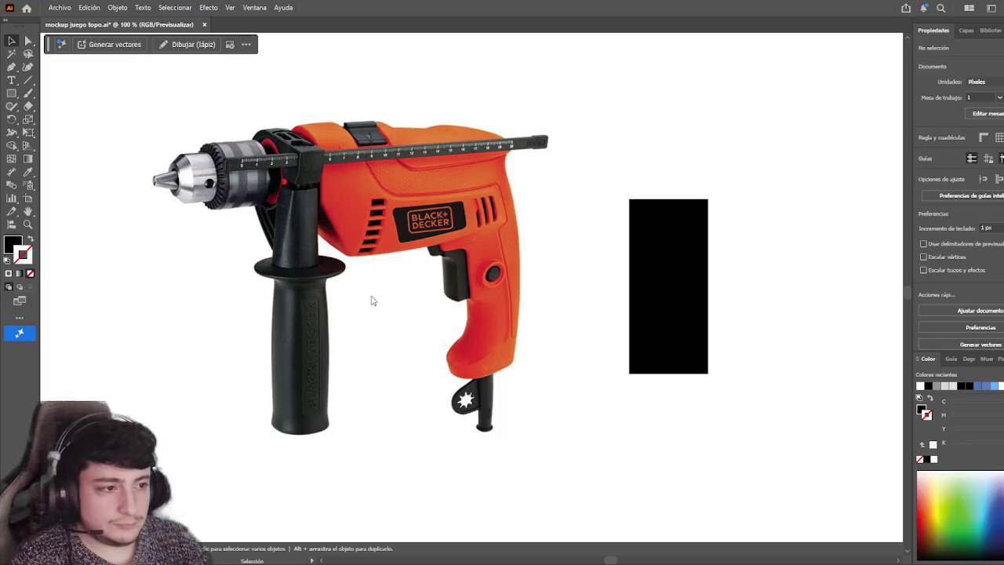
- Place the red drill photo and adjust the black rectangle's position
{"action": "left_click", "coordinate": [370, 298]}
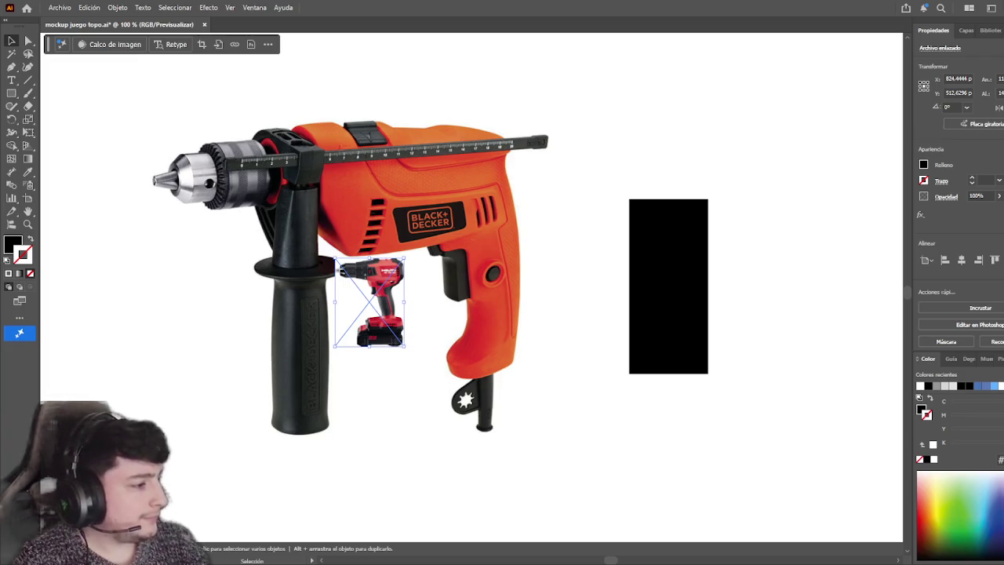
{"action": "left_click", "coordinate": [784, 439]}
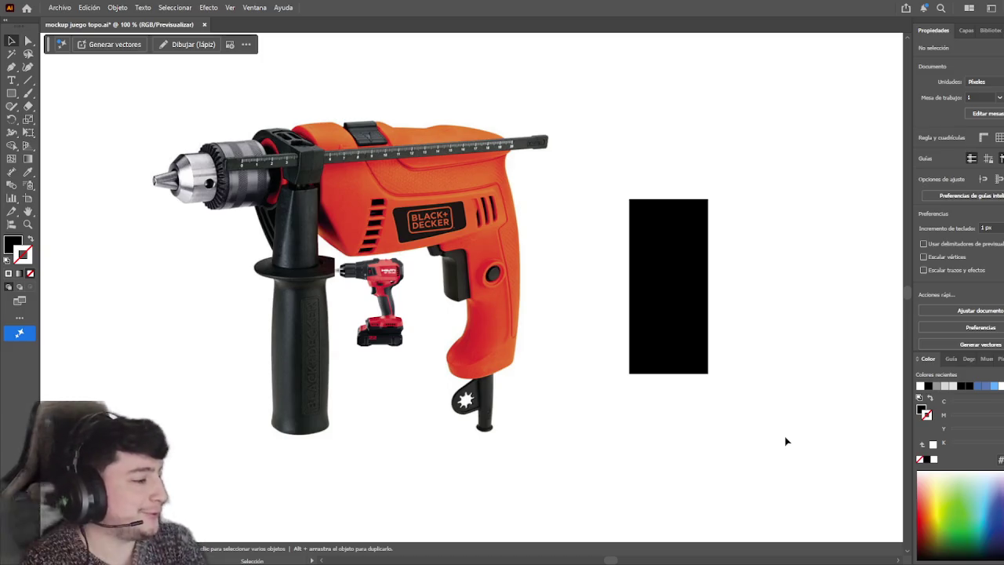
{"action": "left_click_drag", "start_coordinate": [691, 295], "coordinate": [640, 223]}
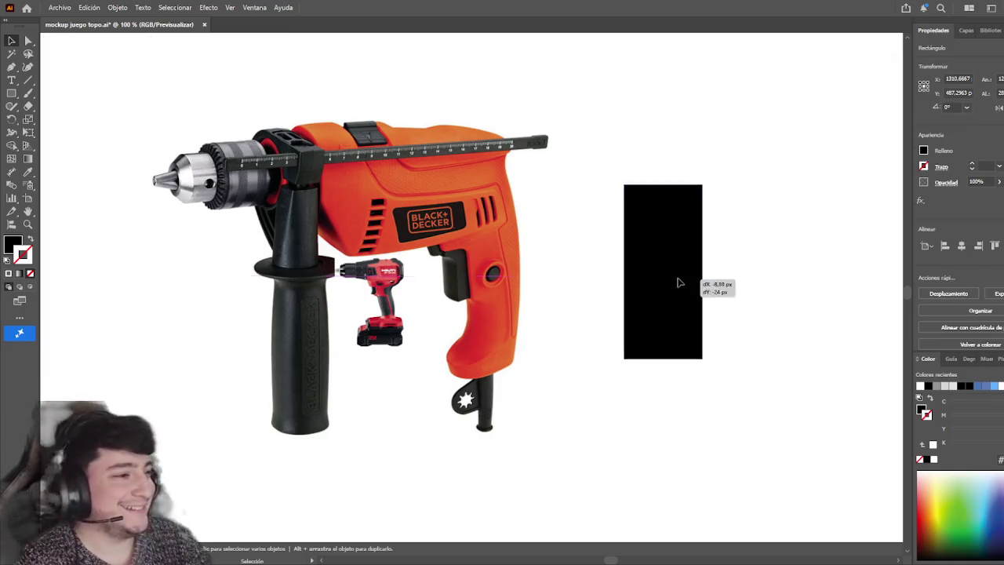
{"action": "left_click", "coordinate": [701, 257]}
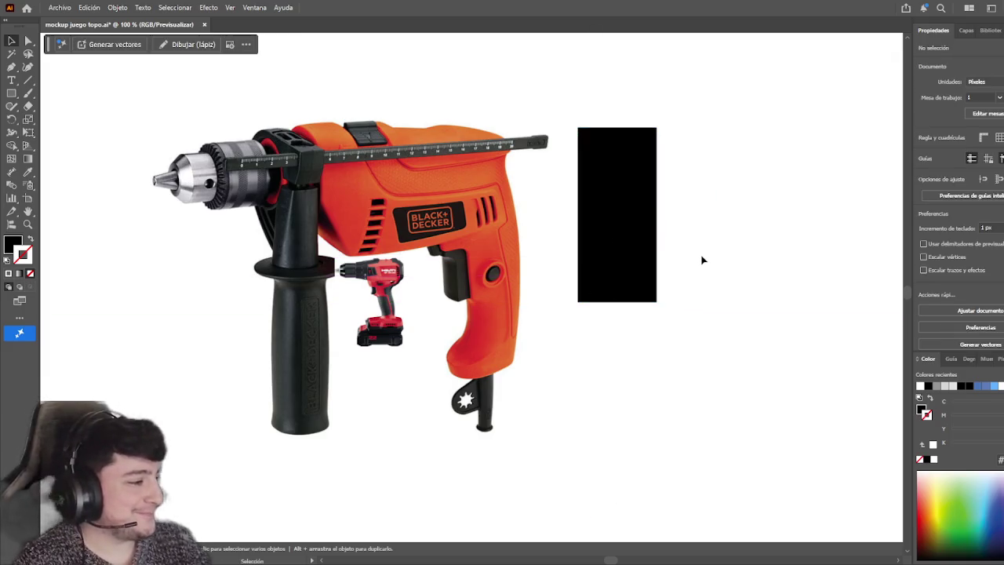
{"action": "left_click_drag", "start_coordinate": [644, 254], "coordinate": [685, 280]}
- Move the red drill photo over the orange one, delete the orange photo, and reposition it
{"action": "mouse_move", "coordinate": [366, 312]}
{"action": "left_mouse_down"}
{"action": "mouse_move", "coordinate": [240, 316]}
{"action": "mouse_move", "coordinate": [285, 202]}
{"action": "left_mouse_up"}
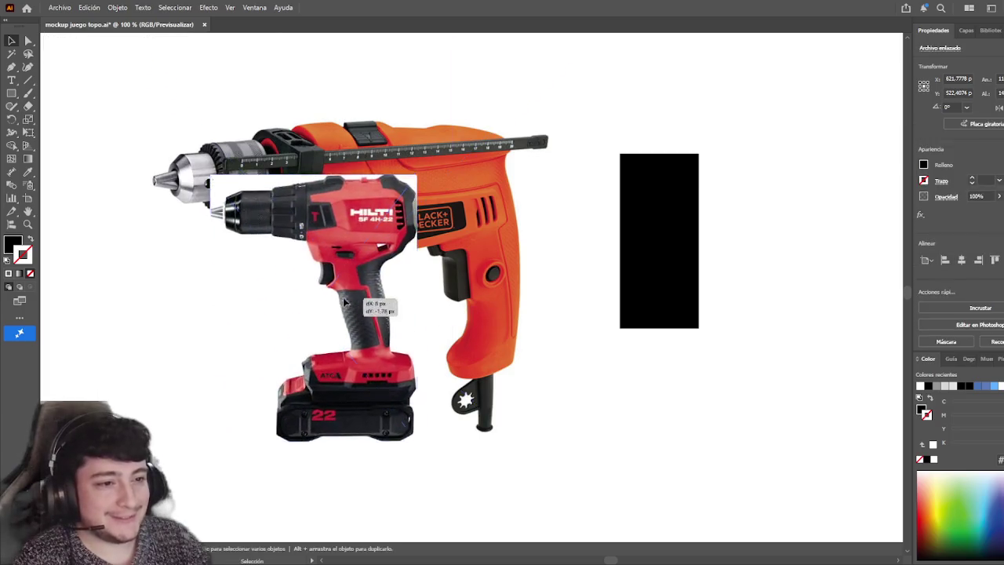
{"action": "left_click", "coordinate": [284, 202]}
{"action": "key", "text": "Delete"}
{"action": "mouse_move", "coordinate": [527, 292]}
{"action": "left_mouse_down"}
{"action": "mouse_move", "coordinate": [469, 276]}
{"action": "mouse_move", "coordinate": [521, 271]}
{"action": "left_mouse_up"}
- Move the black rectangle left and try, then undo, a slanted corner edit
{"action": "left_click", "coordinate": [594, 278]}
{"action": "mouse_move", "coordinate": [664, 269]}
{"action": "left_mouse_down"}
{"action": "mouse_move", "coordinate": [596, 251]}
{"action": "mouse_move", "coordinate": [609, 251]}
{"action": "left_mouse_up"}
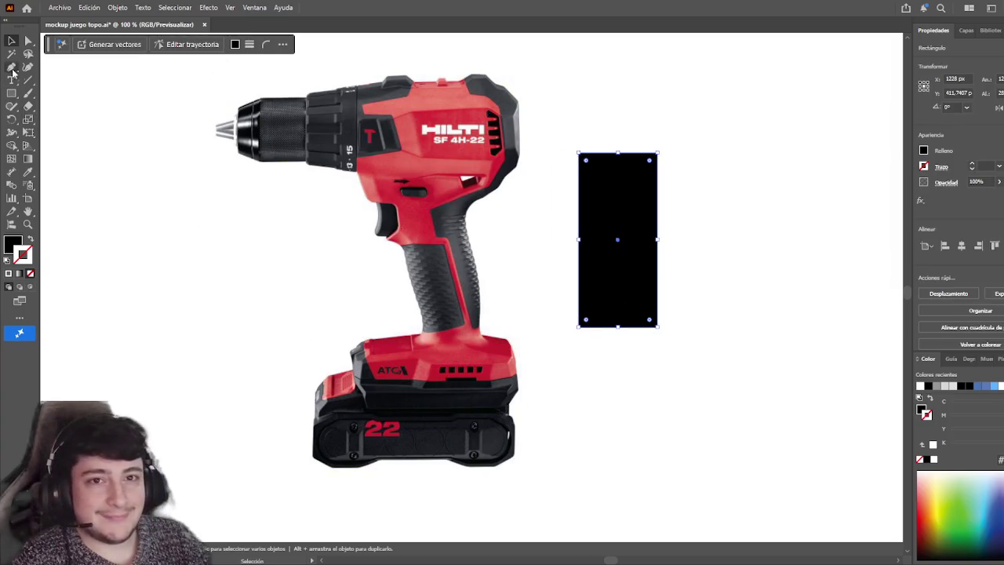
{"action": "left_click", "coordinate": [24, 40]}
{"action": "left_click_drag", "start_coordinate": [579, 154], "coordinate": [593, 171]}
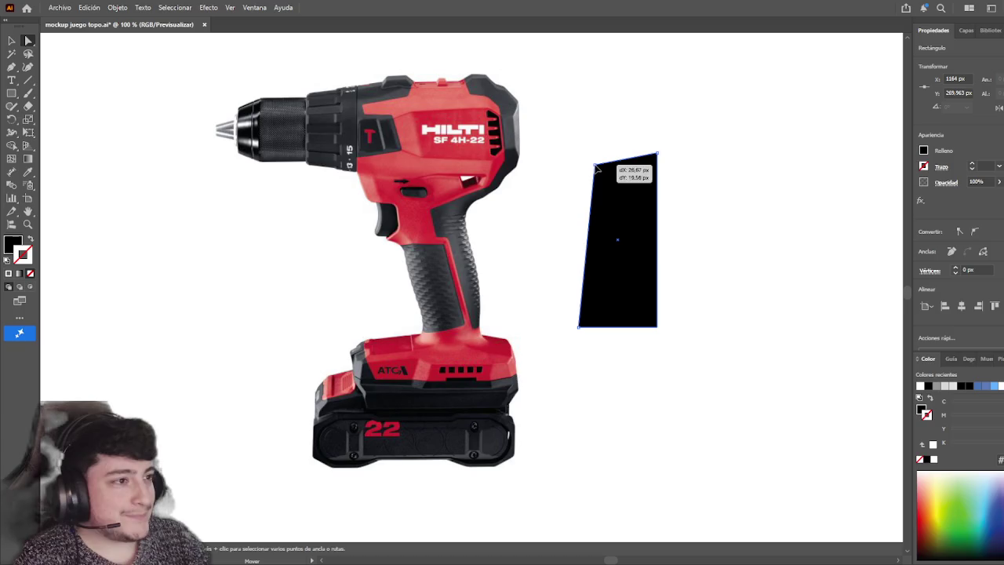
{"action": "key", "text": "ctrl+z"}
{"action": "key", "text": "v"}
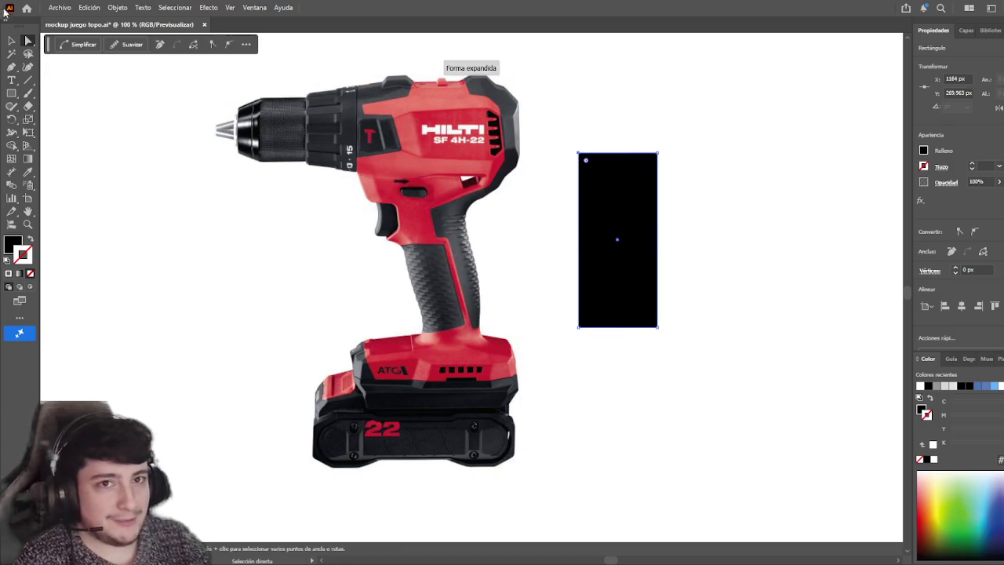
- Stretch the black rectangle taller and reposition it beside the red drill
{"action": "left_click_drag", "start_coordinate": [654, 253], "coordinate": [650, 269]}
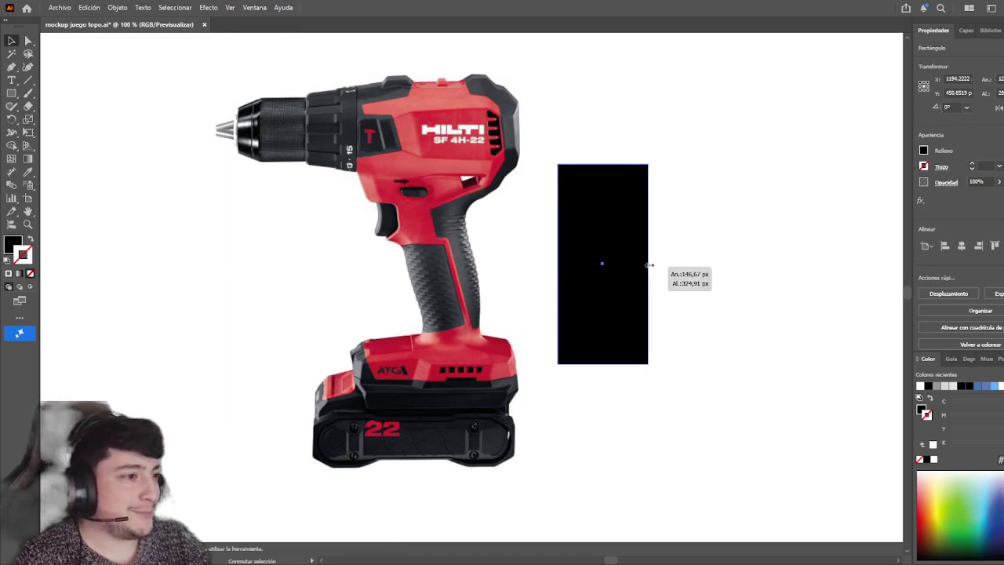
{"action": "left_click_drag", "start_coordinate": [605, 365], "coordinate": [605, 385]}
{"action": "mouse_move", "coordinate": [620, 290]}
{"action": "left_mouse_down"}
{"action": "mouse_move", "coordinate": [635, 292]}
{"action": "mouse_move", "coordinate": [642, 275]}
{"action": "left_mouse_up"}
{"action": "left_click", "coordinate": [706, 278]}
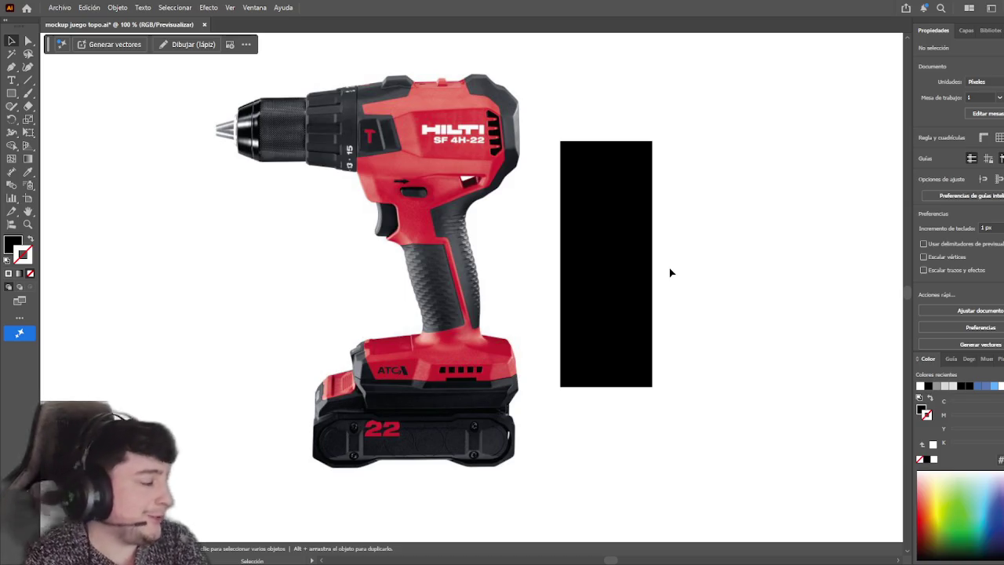
{"action": "left_click_drag", "start_coordinate": [637, 277], "coordinate": [639, 285]}
- Start a Pen path along the battery's top edge and down its left side to the tab
{"action": "left_click", "coordinate": [249, 282]}
{"action": "left_click", "coordinate": [12, 67]}
{"action": "scroll", "coordinate": [392, 332], "scroll_direction": "up", "scroll_amount": 2}
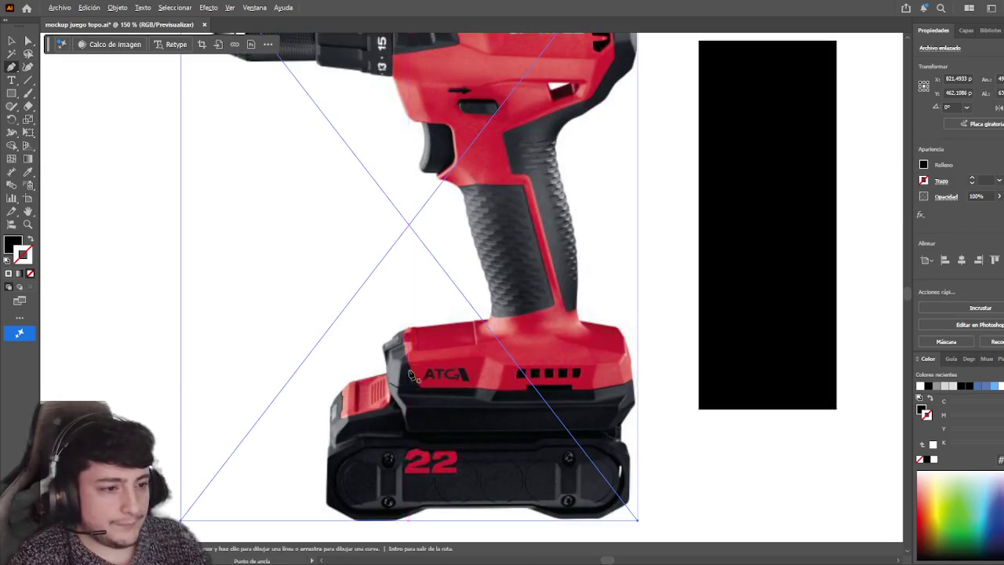
{"action": "left_click", "coordinate": [488, 322]}
{"action": "left_click", "coordinate": [408, 334]}
{"action": "left_click", "coordinate": [392, 340]}
{"action": "left_click", "coordinate": [384, 349]}
{"action": "left_click", "coordinate": [386, 377]}
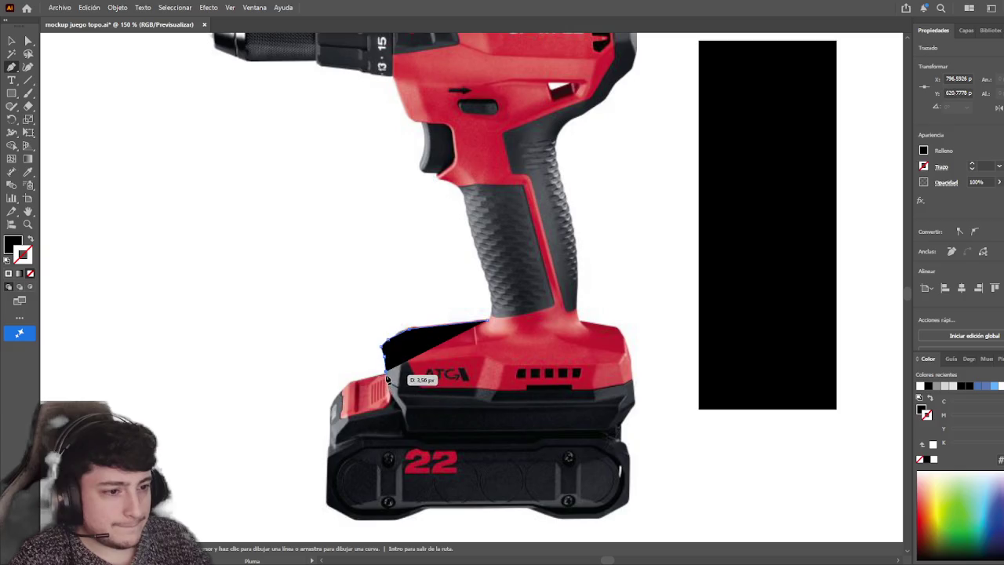
{"action": "left_click", "coordinate": [349, 384]}
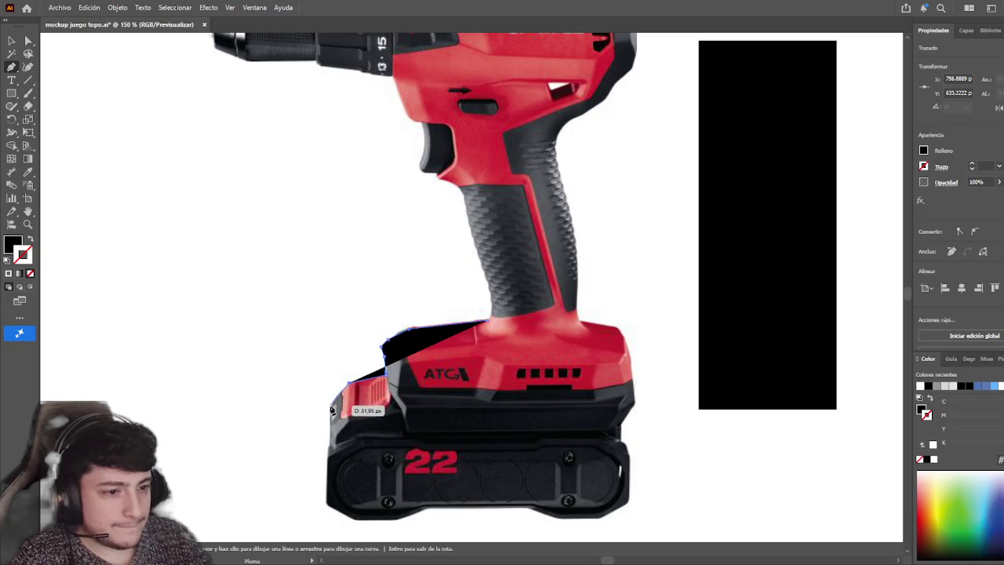
{"action": "left_click", "coordinate": [330, 406]}
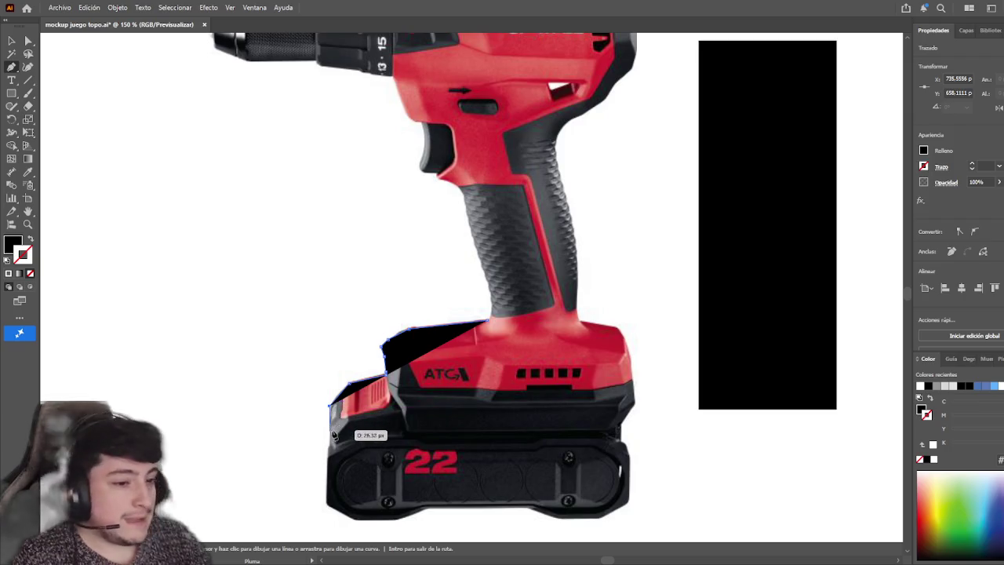
- Trace the battery's bottom and right edges and close the black shape
{"action": "left_click", "coordinate": [330, 451]}
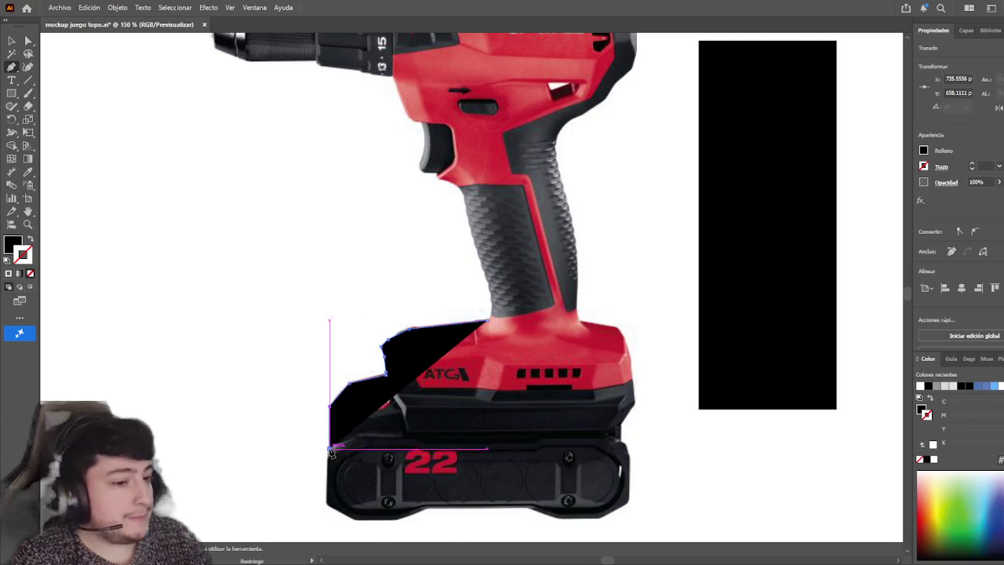
{"action": "left_click", "coordinate": [358, 437]}
{"action": "left_click", "coordinate": [402, 438]}
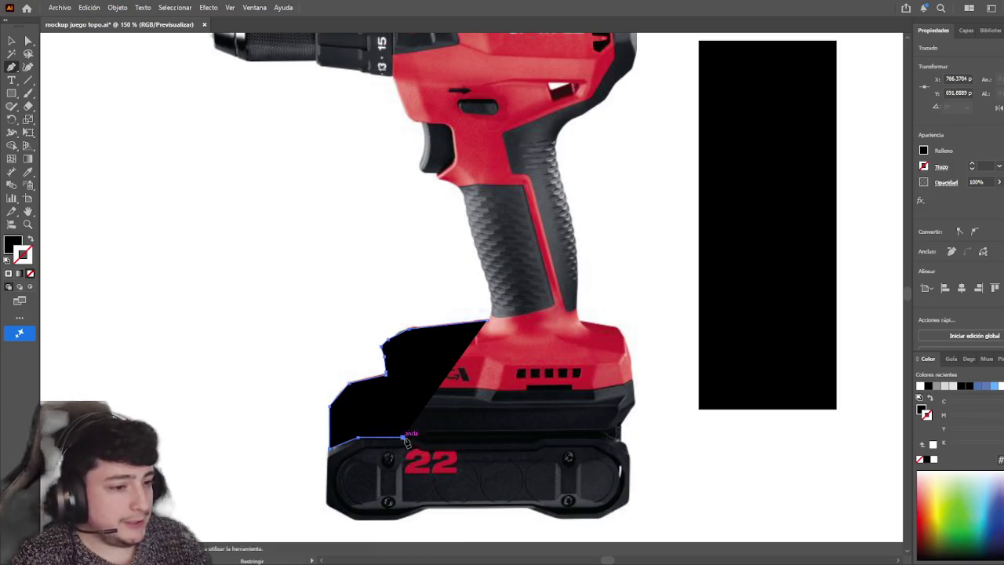
{"action": "left_click", "coordinate": [622, 438]}
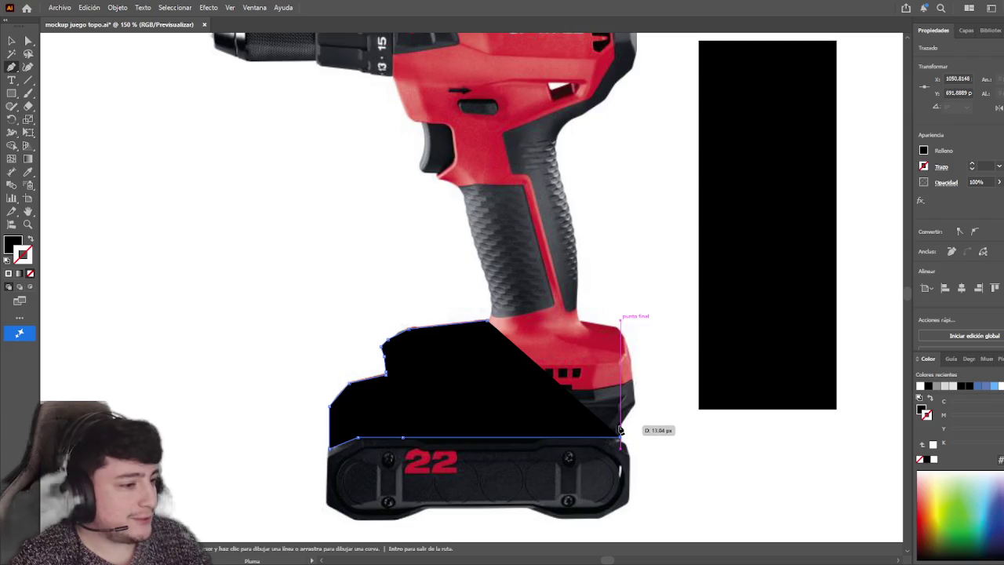
{"action": "left_click", "coordinate": [635, 403]}
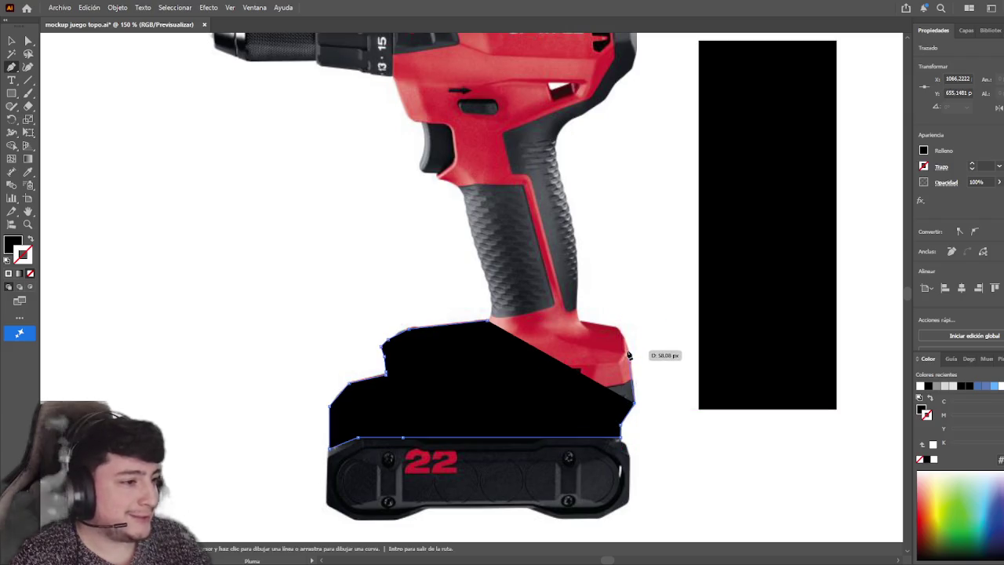
{"action": "left_click", "coordinate": [630, 350]}
{"action": "left_click", "coordinate": [625, 324]}
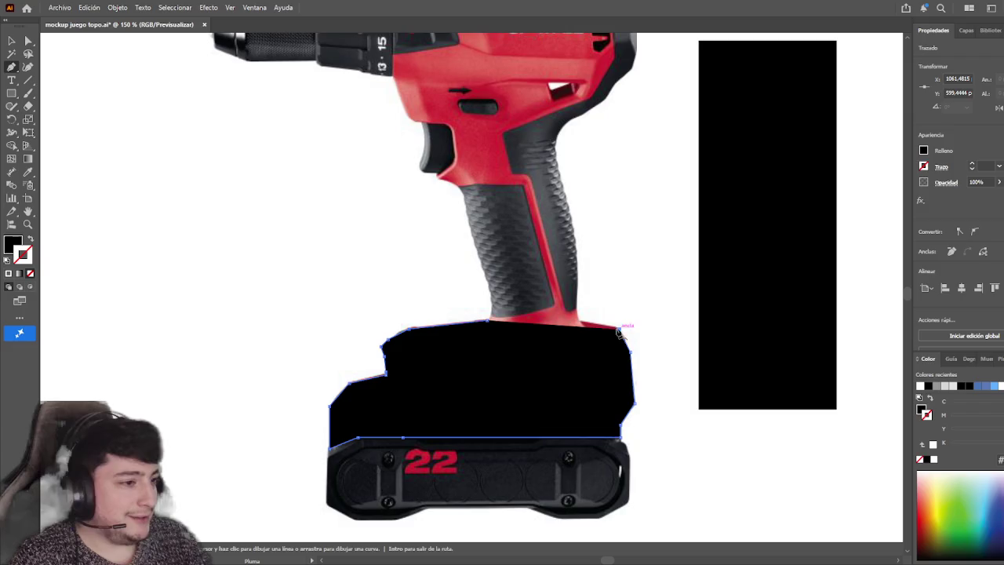
{"action": "left_click", "coordinate": [581, 324]}
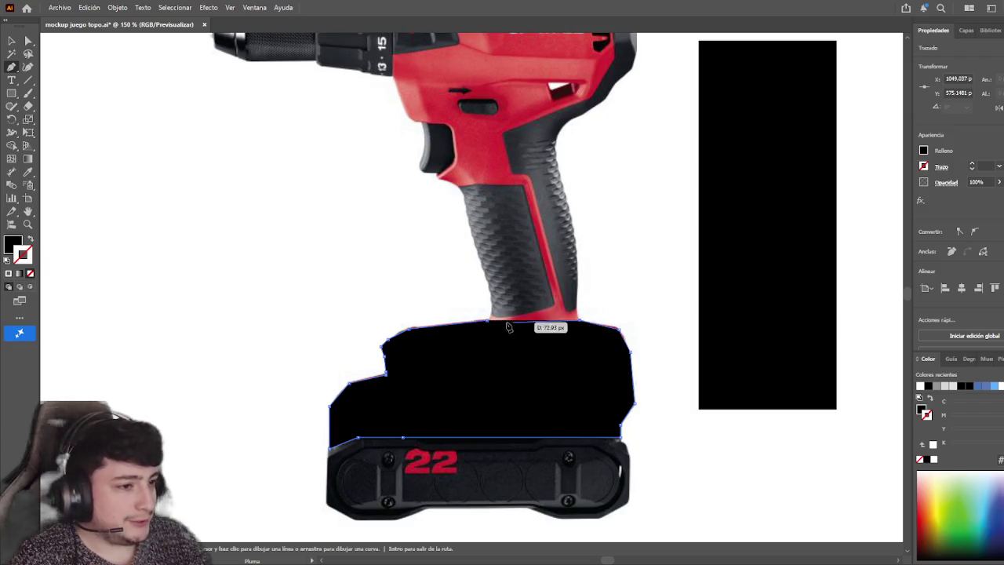
{"action": "left_click", "coordinate": [487, 321]}
{"action": "left_click", "coordinate": [12, 40]}
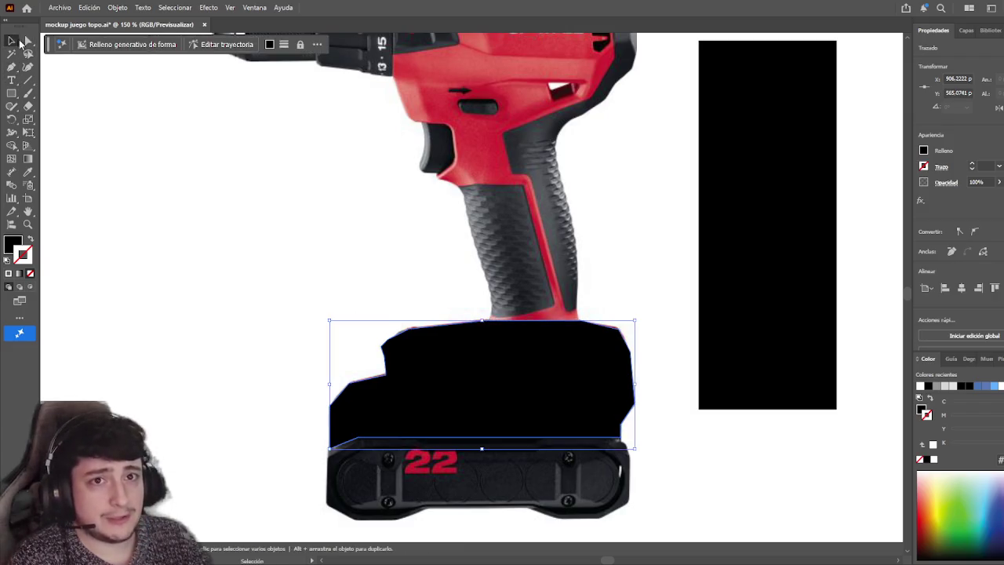
{"action": "left_click", "coordinate": [227, 264]}
{"action": "scroll", "coordinate": [261, 306], "scroll_direction": "down", "scroll_amount": 1}
{"action": "scroll", "coordinate": [259, 304], "scroll_direction": "down", "scroll_amount": 1}
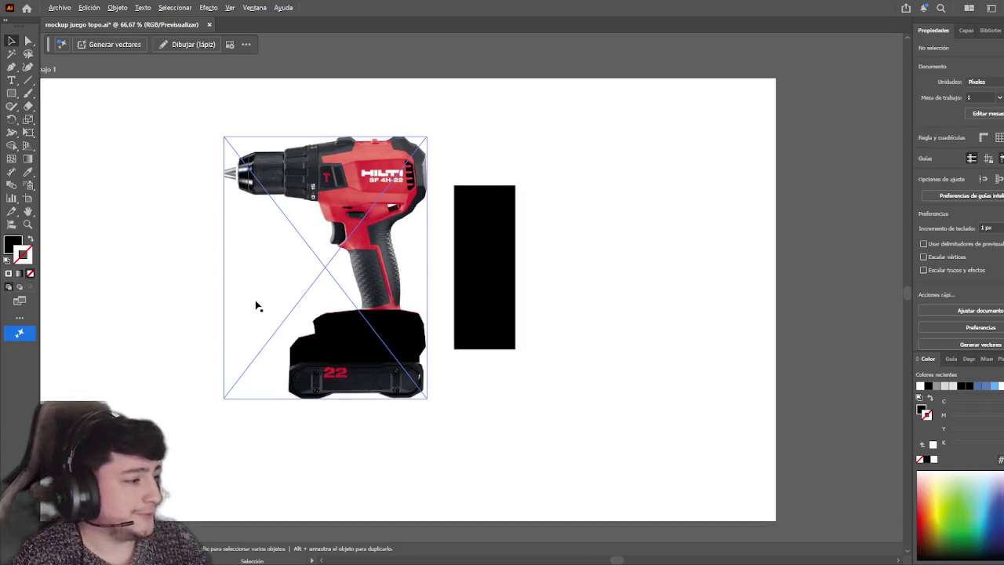
- Delete the red drill photo and the old black rectangle
{"action": "scroll", "coordinate": [368, 283], "scroll_direction": "up", "scroll_amount": 1}
{"action": "left_click", "coordinate": [437, 239]}
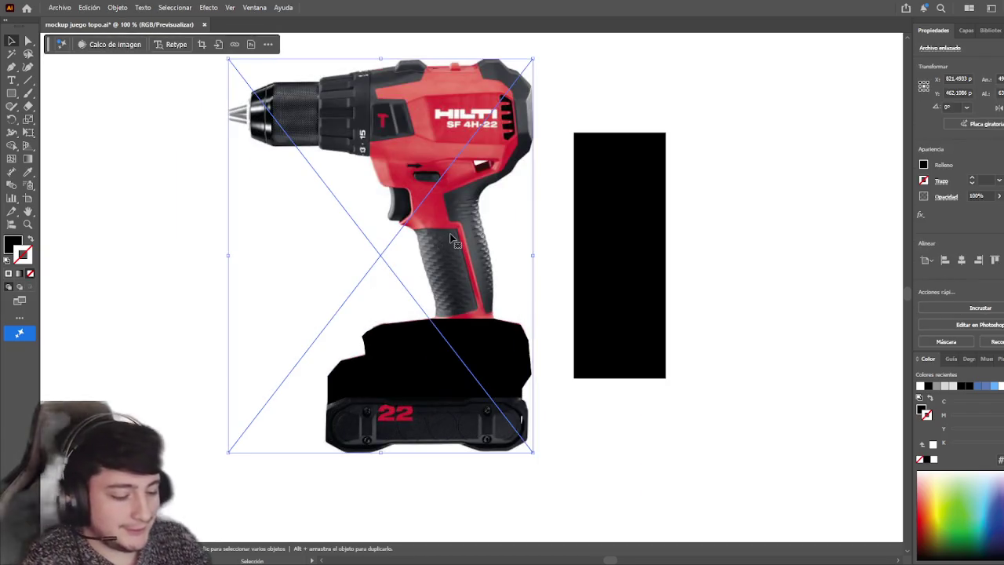
{"action": "key", "text": "Delete"}
{"action": "left_click", "coordinate": [625, 320]}
{"action": "key", "text": "Delete"}
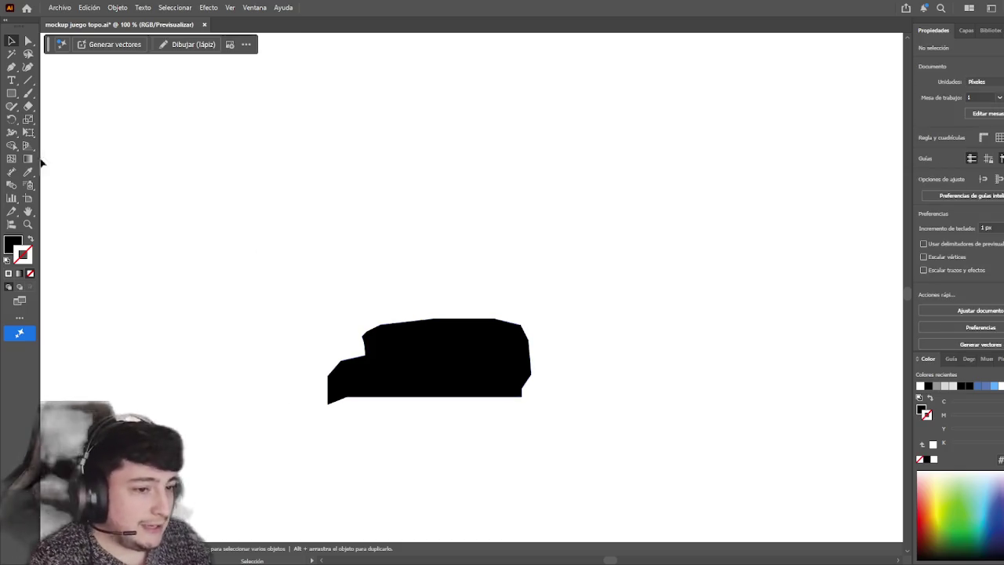
- Remove the base shape's bottom-left anchor point
{"action": "left_click", "coordinate": [27, 40]}
{"action": "left_click", "coordinate": [333, 396]}
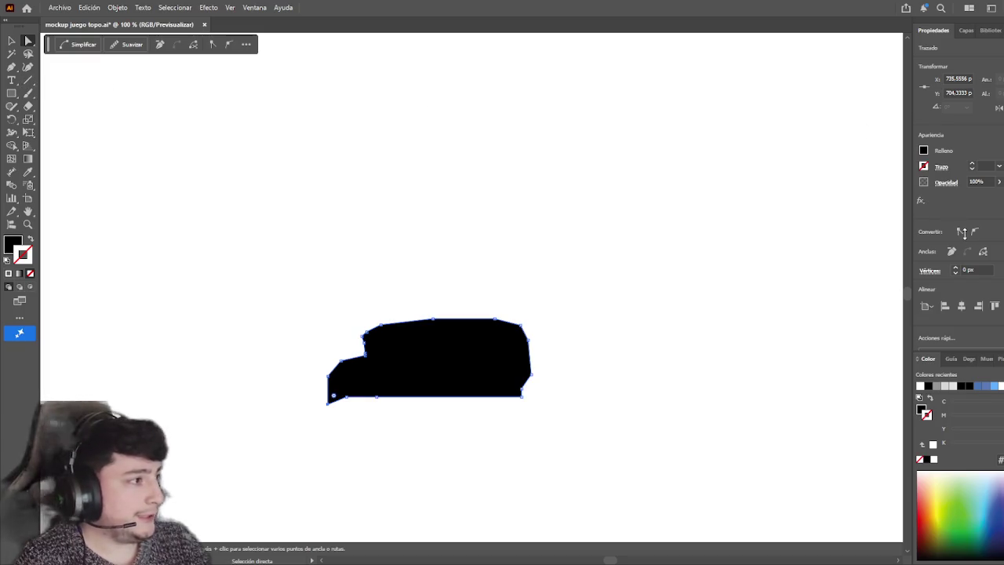
{"action": "left_click", "coordinate": [160, 44]}
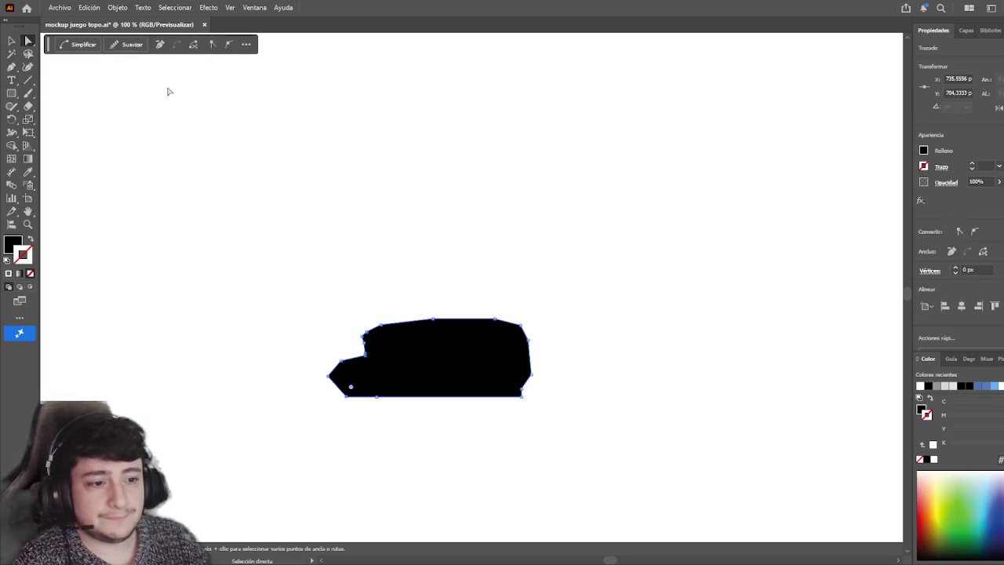
{"action": "left_click", "coordinate": [10, 41]}
{"action": "left_click", "coordinate": [172, 301]}
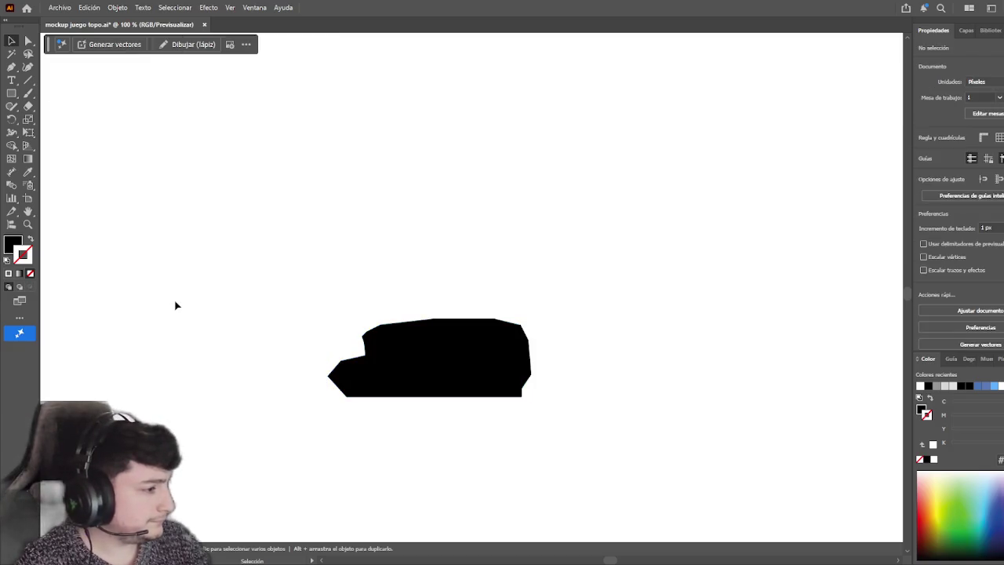
- Enlarge the black base shape around its centre and move it lower
{"action": "left_click", "coordinate": [444, 381]}
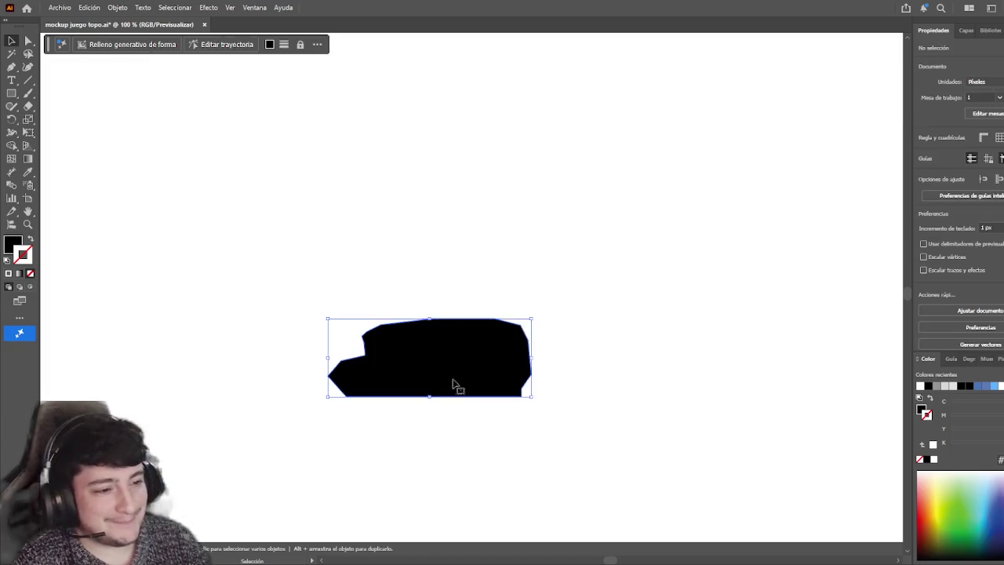
{"action": "left_click_drag", "start_coordinate": [532, 356], "coordinate": [614, 313]}
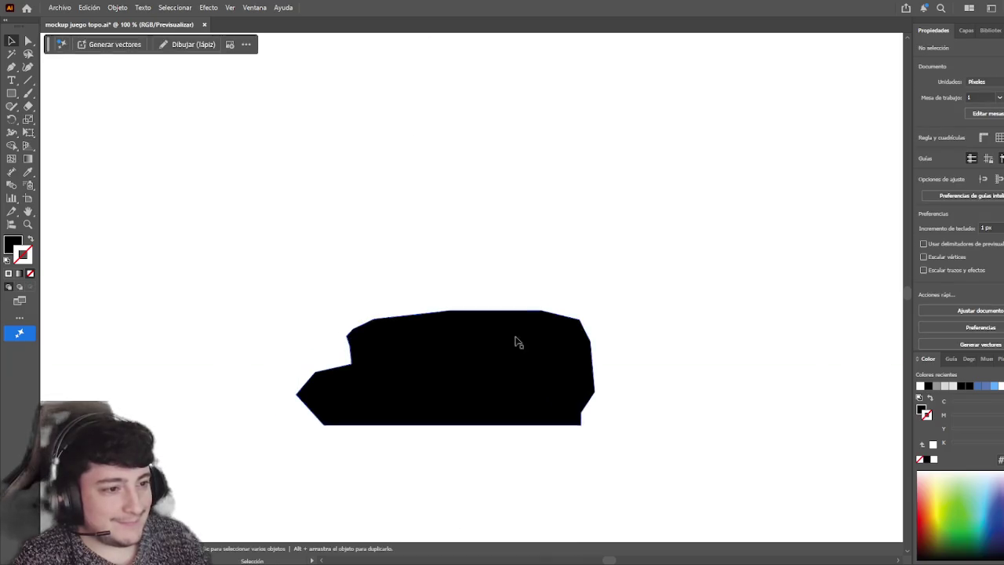
{"action": "left_click_drag", "start_coordinate": [505, 347], "coordinate": [506, 400]}
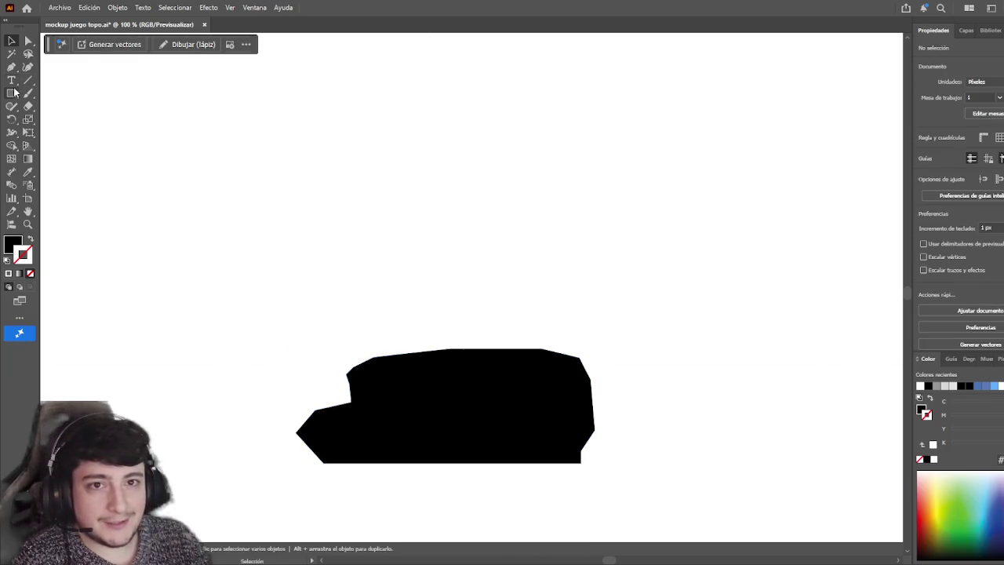
- Draw a tall rectangle rising from the base shape and widen it slightly
{"action": "left_click", "coordinate": [11, 92]}
{"action": "left_click_drag", "start_coordinate": [482, 349], "coordinate": [527, 125]}
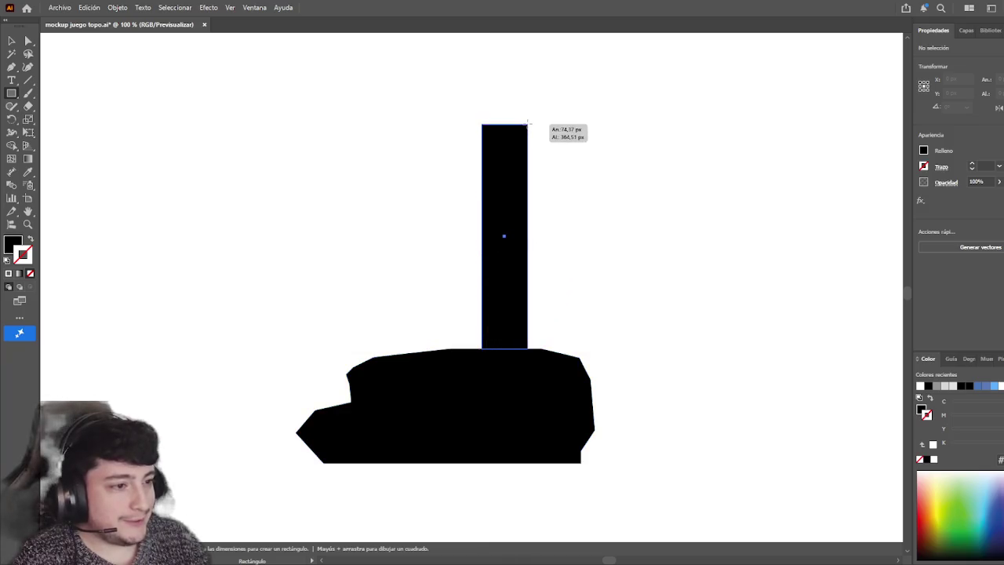
{"action": "key", "text": "v"}
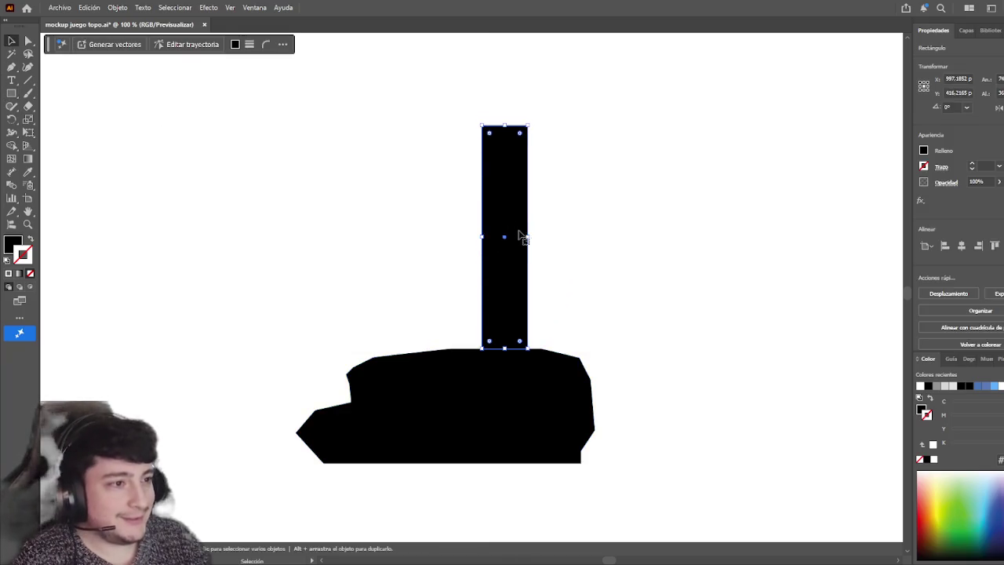
{"action": "left_click_drag", "start_coordinate": [530, 235], "coordinate": [538, 236]}
{"action": "left_click", "coordinate": [574, 253]}
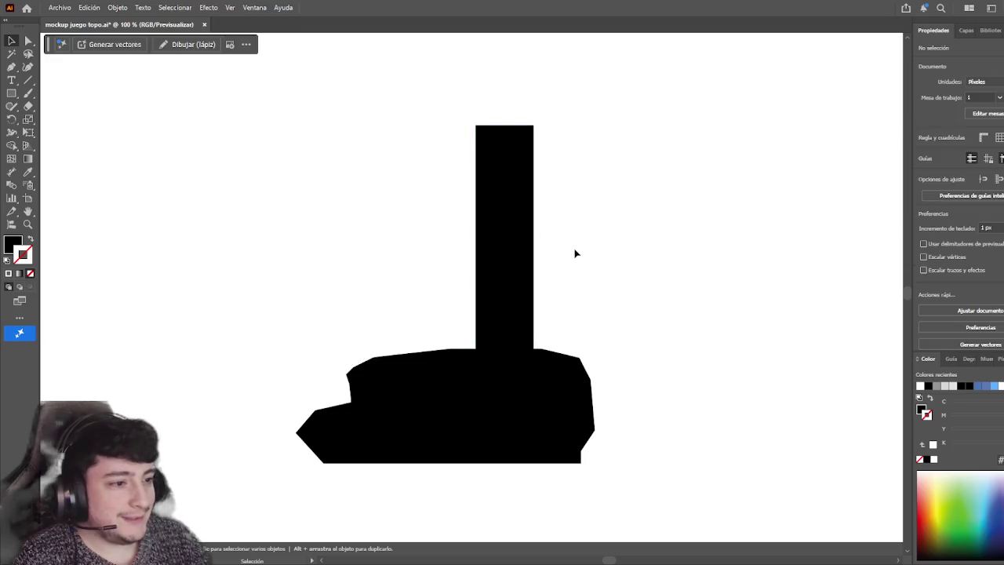
{"action": "scroll", "coordinate": [462, 251], "scroll_direction": "up", "scroll_amount": 1}
{"action": "scroll", "coordinate": [460, 258], "scroll_direction": "up", "scroll_amount": 1}
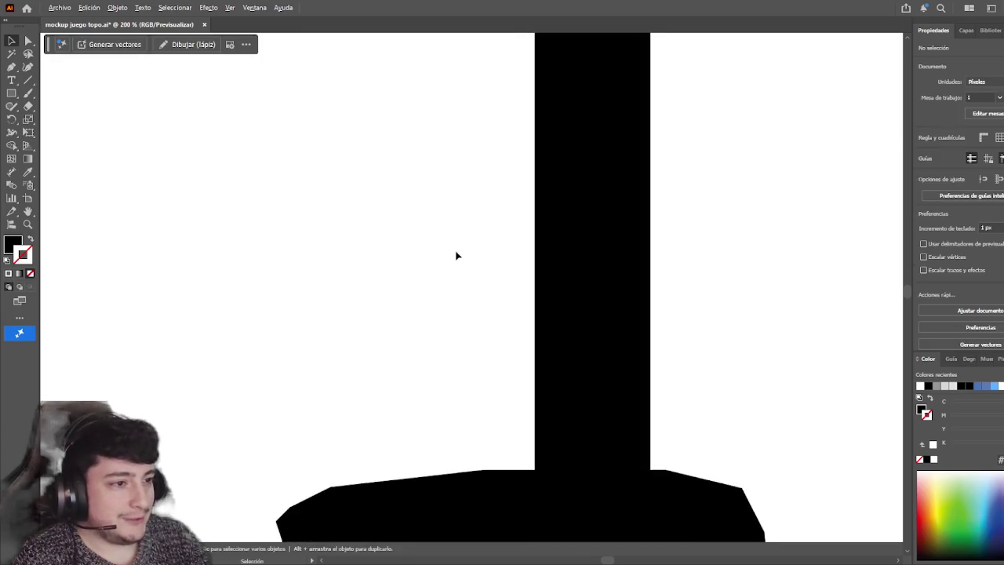
- Drag the upright rectangle's top edge down to shorten it
{"action": "scroll", "coordinate": [455, 271], "scroll_direction": "down", "scroll_amount": 1}
{"action": "scroll", "coordinate": [453, 275], "scroll_direction": "up", "scroll_amount": 1}
{"action": "scroll", "coordinate": [453, 270], "scroll_direction": "up", "scroll_amount": 1}
{"action": "scroll", "coordinate": [457, 266], "scroll_direction": "down", "scroll_amount": 1}
{"action": "scroll", "coordinate": [456, 264], "scroll_direction": "down", "scroll_amount": 1}
{"action": "scroll", "coordinate": [454, 265], "scroll_direction": "up", "scroll_amount": 1}
{"action": "scroll", "coordinate": [454, 265], "scroll_direction": "down", "scroll_amount": 1}
{"action": "scroll", "coordinate": [454, 271], "scroll_direction": "down", "scroll_amount": 1}
{"action": "left_click", "coordinate": [538, 237]}
{"action": "left_click_drag", "start_coordinate": [524, 149], "coordinate": [524, 177]}
{"action": "left_click", "coordinate": [432, 248]}
- Marquee-select the rectangle and base shape together, then clear the selection
{"action": "left_click", "coordinate": [497, 397]}
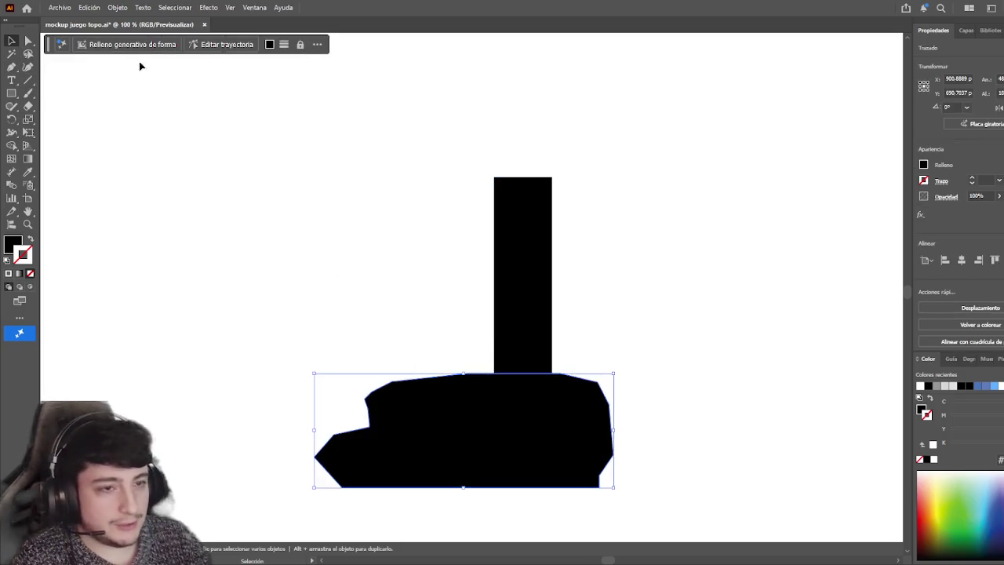
{"action": "left_click_drag", "start_coordinate": [431, 327], "coordinate": [701, 414]}
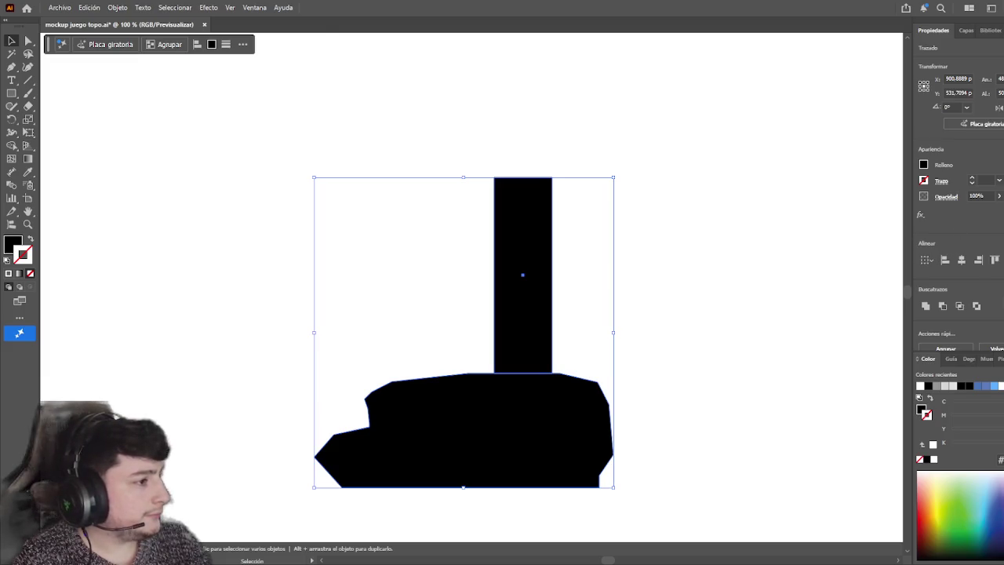
{"action": "left_click", "coordinate": [266, 323]}
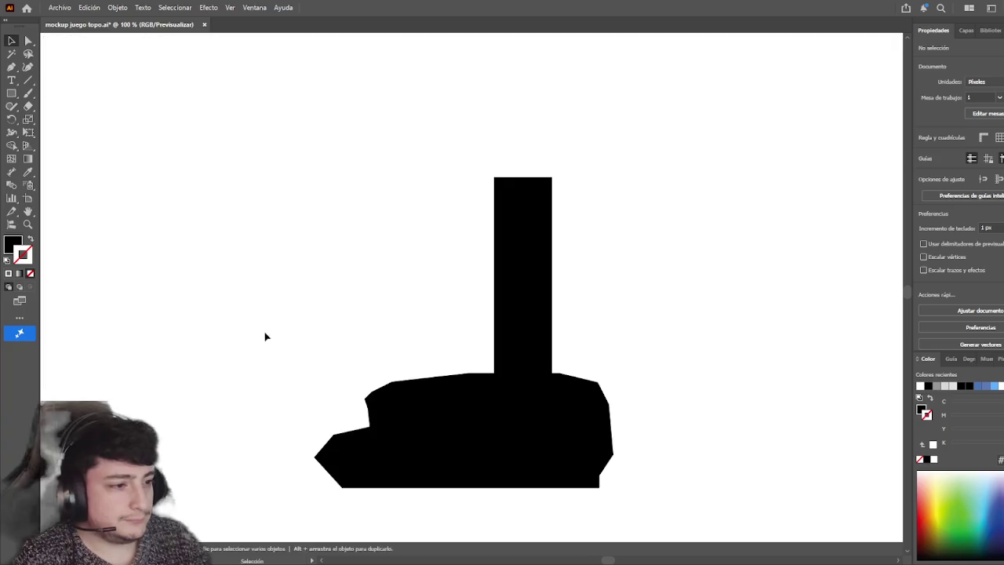
{"action": "scroll", "coordinate": [298, 426], "scroll_direction": "down", "scroll_amount": 2}
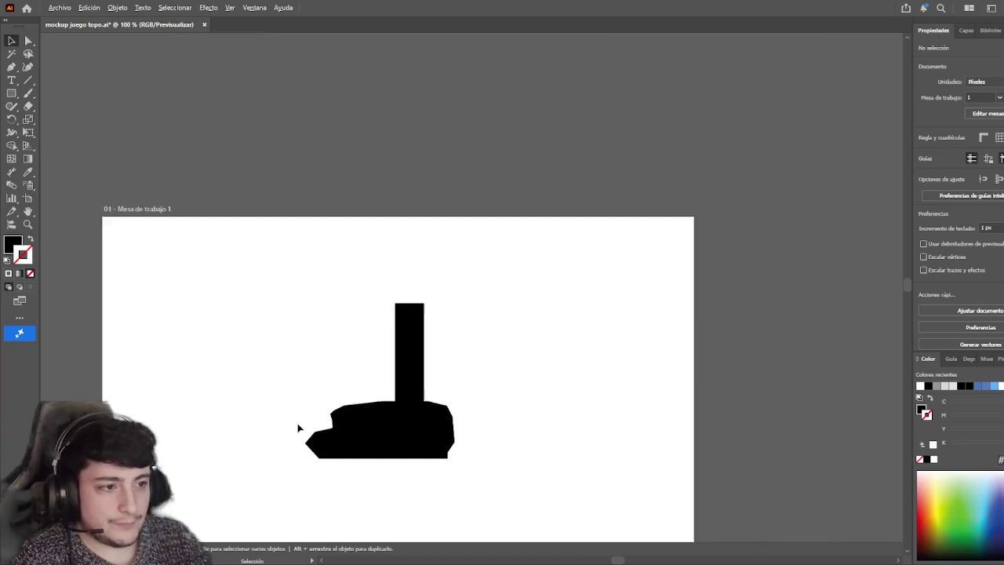
{"action": "scroll", "coordinate": [419, 406], "scroll_direction": "down", "scroll_amount": 1}
{"action": "scroll", "coordinate": [554, 466], "scroll_direction": "up", "scroll_amount": 2}
- Undo back to the version that still has the drill photo
{"action": "key", "text": "a"}
{"action": "key", "text": "ctrl+z"}
{"action": "key", "text": "ctrl+z"}
{"action": "key", "text": "ctrl+z"}
{"action": "key", "text": "ctrl+shift+z"}
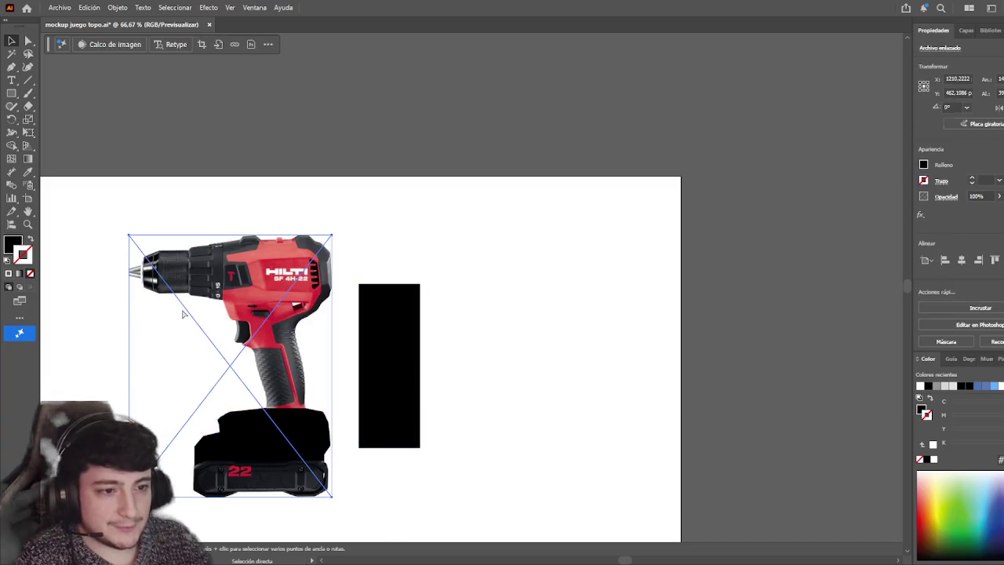
- Move the drill photo to the upper right at 40% opacity and shift the rectangle left
{"action": "mouse_move", "coordinate": [337, 329]}
{"action": "left_mouse_down"}
{"action": "mouse_move", "coordinate": [584, 106]}
{"action": "mouse_move", "coordinate": [635, 101]}
{"action": "left_mouse_up"}
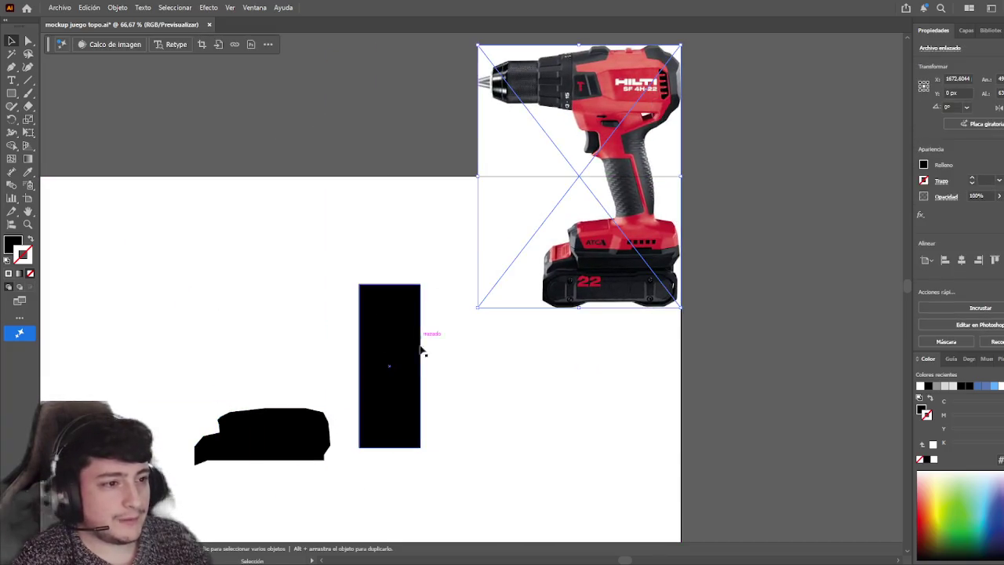
{"action": "left_click", "coordinate": [992, 194]}
{"action": "type", "text": "40"}
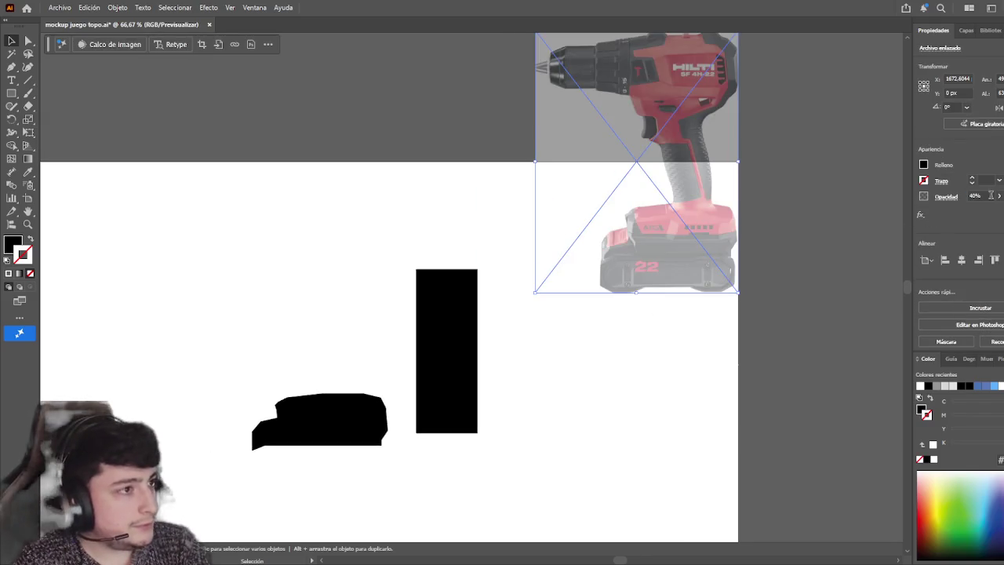
{"action": "left_click", "coordinate": [558, 366]}
{"action": "left_click_drag", "start_coordinate": [456, 364], "coordinate": [343, 330]}
- Narrow the black rectangle and reposition the faded drill photo
{"action": "scroll", "coordinate": [361, 381], "scroll_direction": "up", "scroll_amount": 2}
{"action": "scroll", "coordinate": [361, 382], "scroll_direction": "up", "scroll_amount": 1}
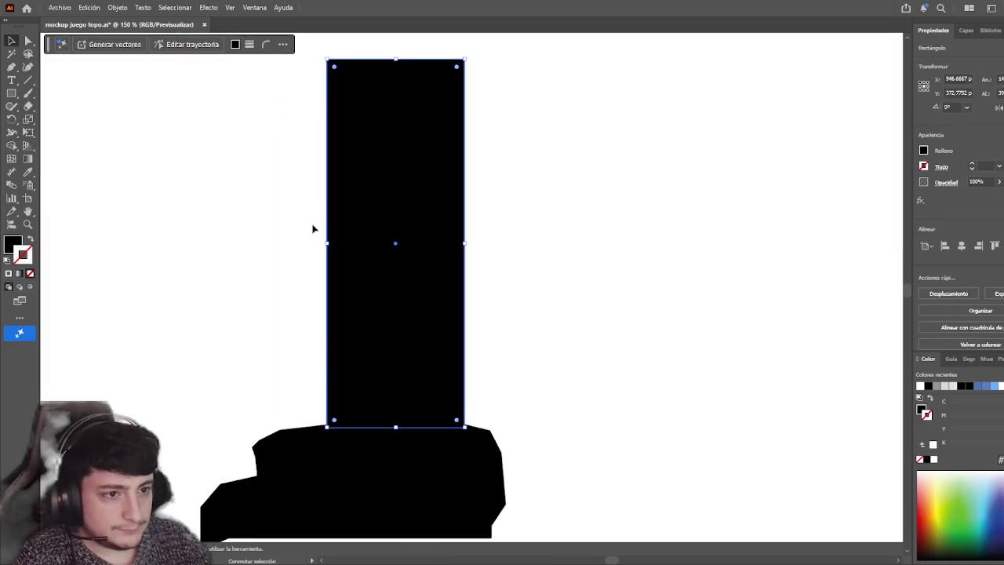
{"action": "left_click_drag", "start_coordinate": [327, 243], "coordinate": [336, 243]}
{"action": "left_click", "coordinate": [506, 328]}
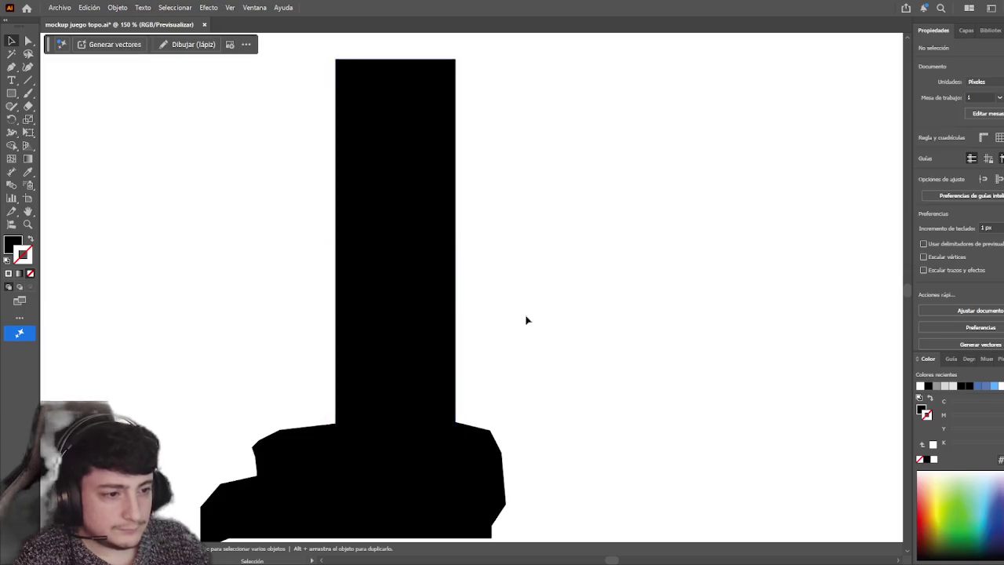
{"action": "scroll", "coordinate": [533, 314], "scroll_direction": "down", "scroll_amount": 1}
{"action": "scroll", "coordinate": [554, 283], "scroll_direction": "down", "scroll_amount": 1}
{"action": "mouse_move", "coordinate": [742, 105]}
{"action": "left_mouse_down"}
{"action": "mouse_move", "coordinate": [492, 140]}
{"action": "mouse_move", "coordinate": [535, 141]}
{"action": "left_mouse_up"}
{"action": "left_click", "coordinate": [581, 388]}
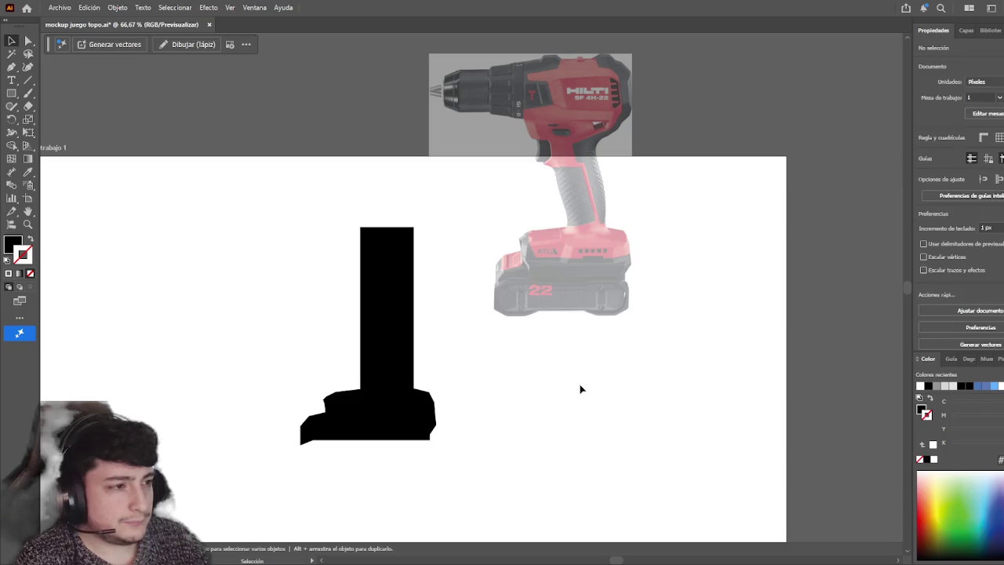
- Select the base shape's path points, then move the drill photo lower
{"action": "key", "text": "a"}
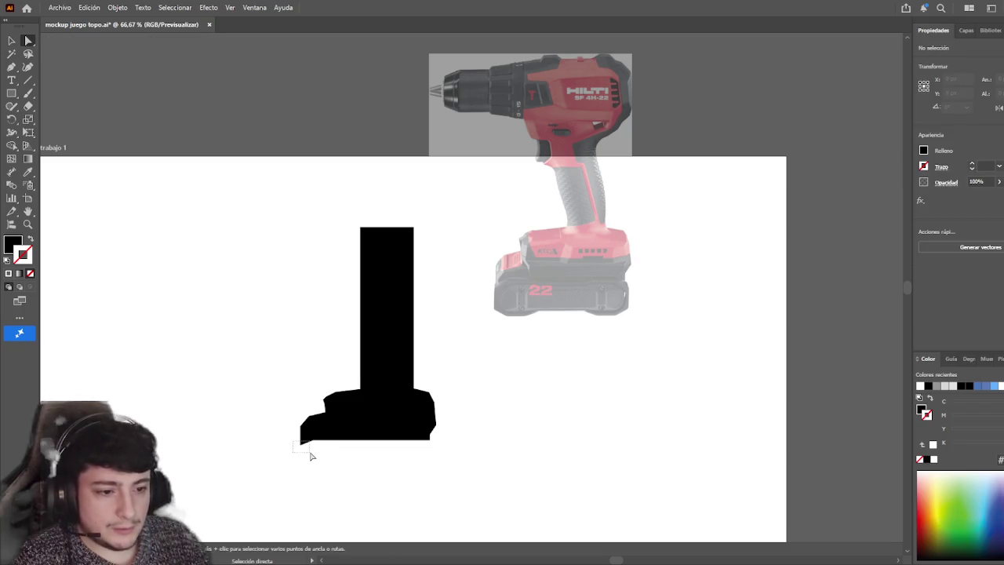
{"action": "left_click_drag", "start_coordinate": [309, 455], "coordinate": [313, 432]}
{"action": "left_click", "coordinate": [63, 197]}
{"action": "key", "text": "v"}
{"action": "mouse_move", "coordinate": [536, 267]}
{"action": "left_mouse_down"}
{"action": "mouse_move", "coordinate": [530, 326]}
{"action": "mouse_move", "coordinate": [542, 274]}
{"action": "left_mouse_up"}
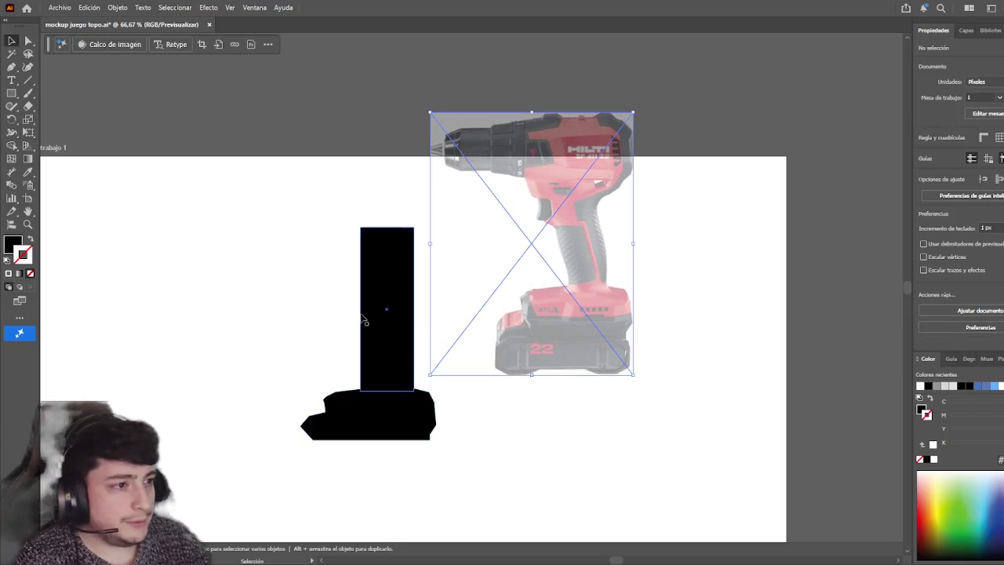
- Narrow the stem rectangle further and nudge it up onto the base
{"action": "left_click", "coordinate": [390, 310]}
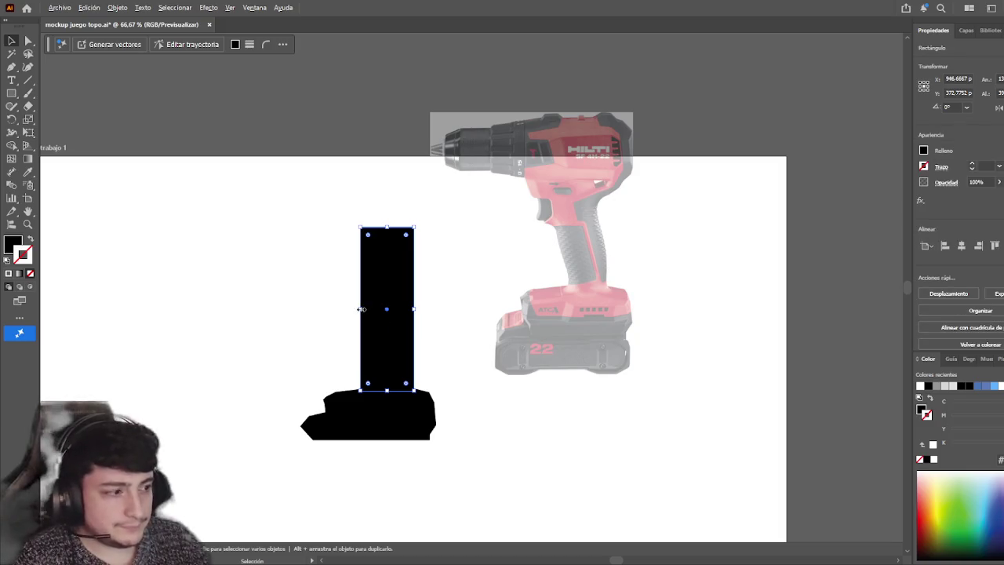
{"action": "left_click_drag", "start_coordinate": [361, 314], "coordinate": [363, 314]}
{"action": "key", "text": "ctrl+shift+a"}
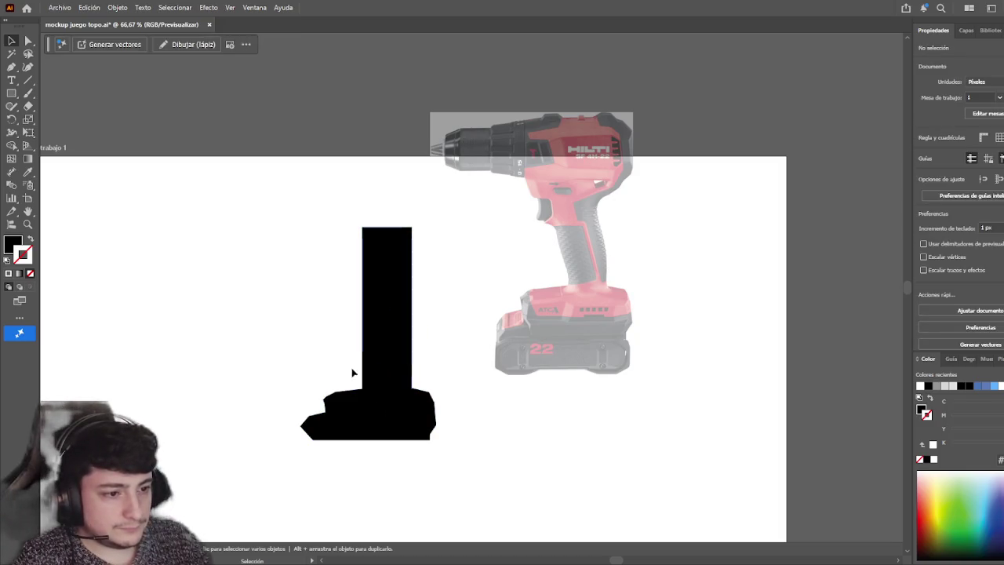
{"action": "left_click", "coordinate": [374, 377]}
{"action": "scroll", "coordinate": [376, 377], "scroll_direction": "up", "scroll_amount": 2}
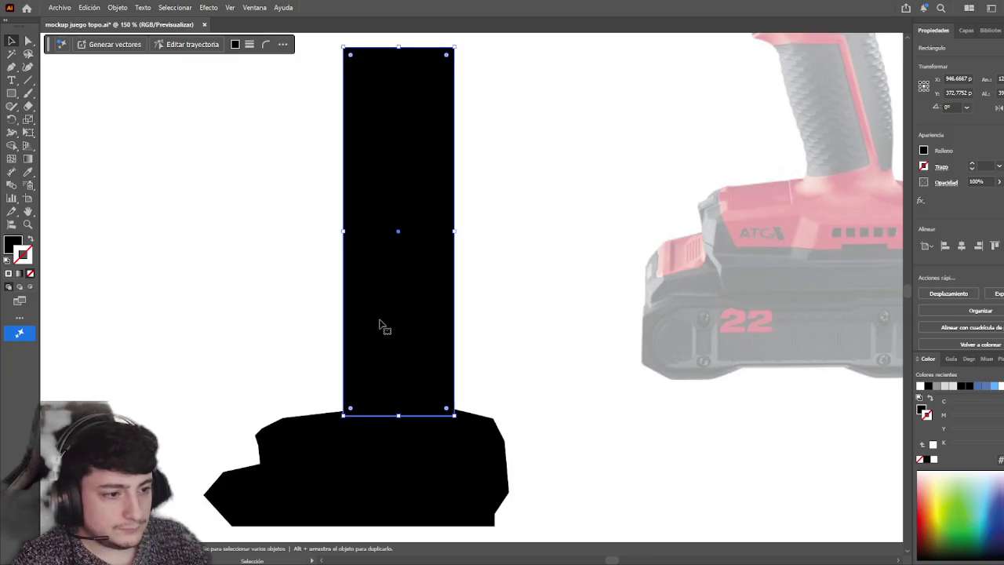
{"action": "left_click_drag", "start_coordinate": [379, 322], "coordinate": [383, 318]}
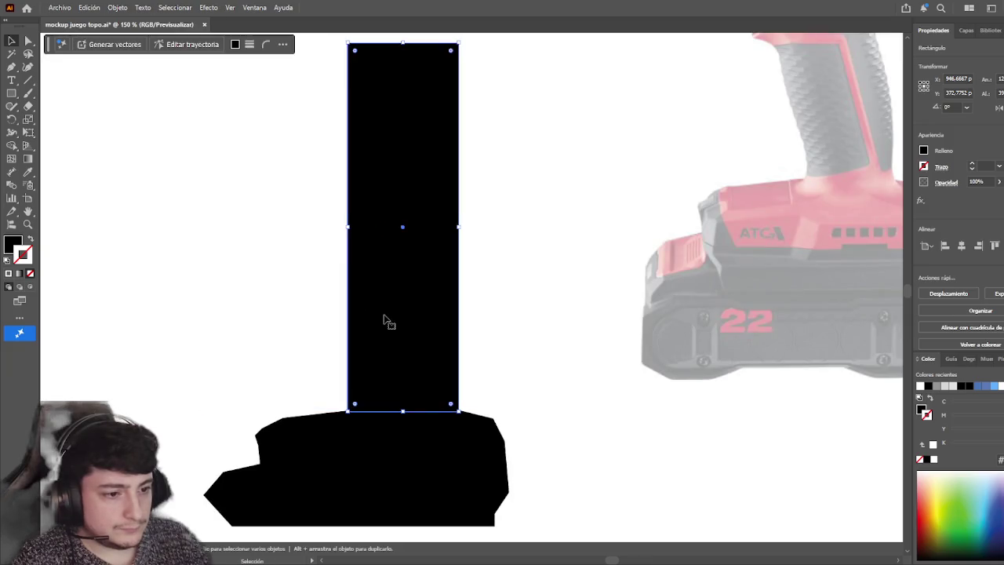
{"action": "left_click_drag", "start_coordinate": [348, 227], "coordinate": [349, 227]}
{"action": "left_click", "coordinate": [296, 285]}
- Select the stem and base together and zoom out to the whole artboard
{"action": "left_click", "coordinate": [384, 404]}
{"action": "left_click_drag", "start_coordinate": [302, 332], "coordinate": [360, 420]}
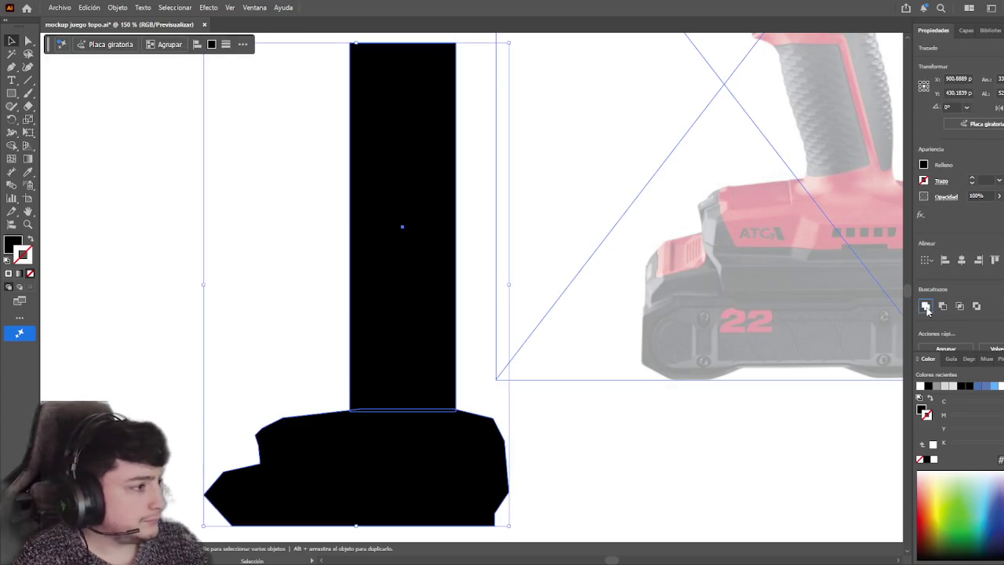
{"action": "key", "text": "ctrl+minus"}
{"action": "key", "text": "ctrl+minus"}
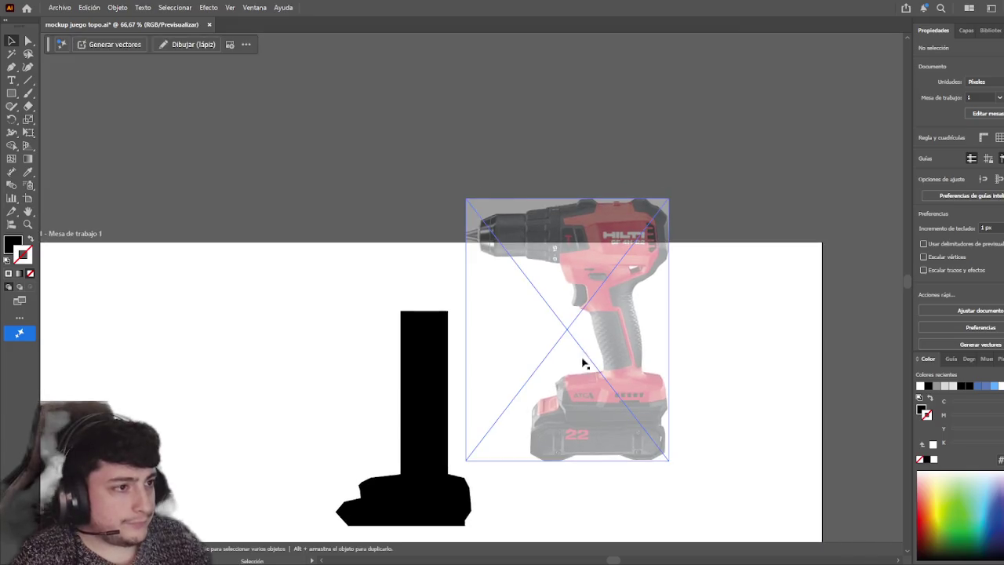
- Move the drill reference photo higher, up and away from the black silhouette
{"action": "left_click_drag", "start_coordinate": [596, 353], "coordinate": [589, 265]}
{"action": "mouse_move", "coordinate": [385, 291]}
{"action": "left_mouse_down"}
{"action": "mouse_move", "coordinate": [329, 262]}
{"action": "mouse_move", "coordinate": [348, 258]}
{"action": "left_mouse_up"}
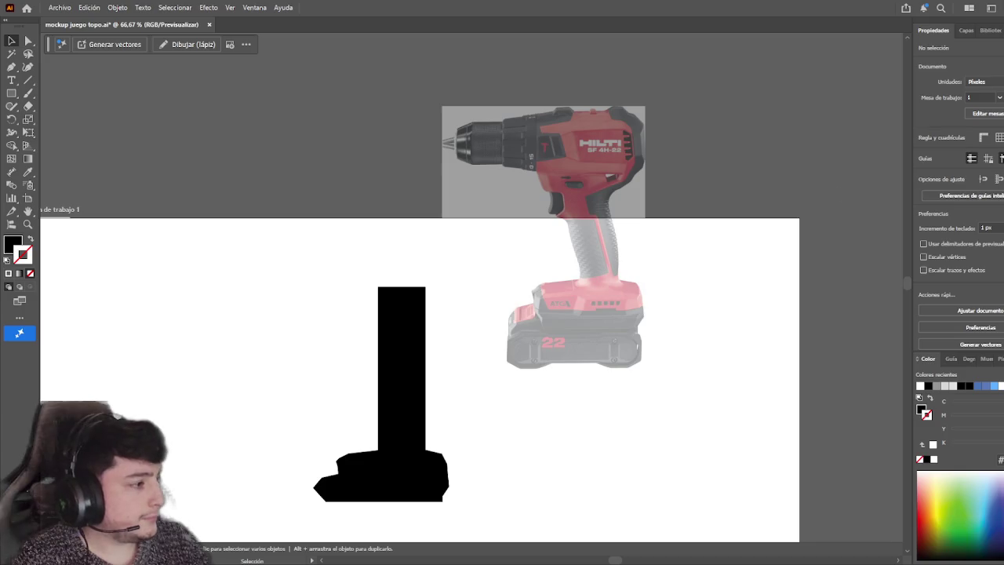
{"action": "scroll", "coordinate": [742, 141], "scroll_direction": "left", "scroll_amount": 2}
{"action": "mouse_move", "coordinate": [642, 179]}
{"action": "left_mouse_down"}
{"action": "mouse_move", "coordinate": [682, 136]}
{"action": "mouse_move", "coordinate": [651, 121]}
{"action": "mouse_move", "coordinate": [661, 146]}
{"action": "left_mouse_up"}
{"action": "left_click", "coordinate": [623, 363]}
{"action": "scroll", "coordinate": [599, 360], "scroll_direction": "left", "scroll_amount": 2}
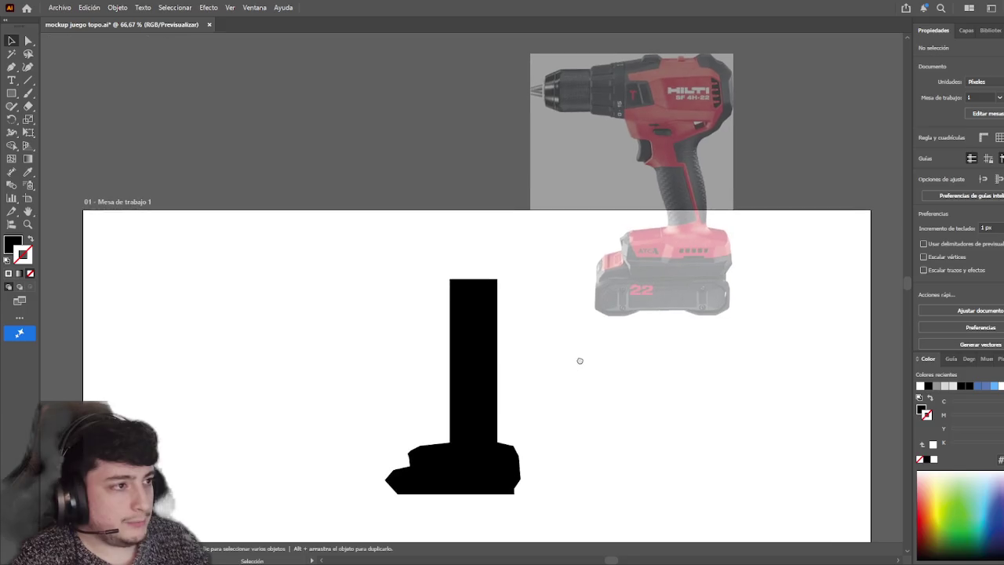
- Drag the black bar's top anchors down to shorten the stem, shifting its top slightly left
{"action": "left_click", "coordinate": [29, 40]}
{"action": "left_click_drag", "start_coordinate": [384, 246], "coordinate": [504, 283]}
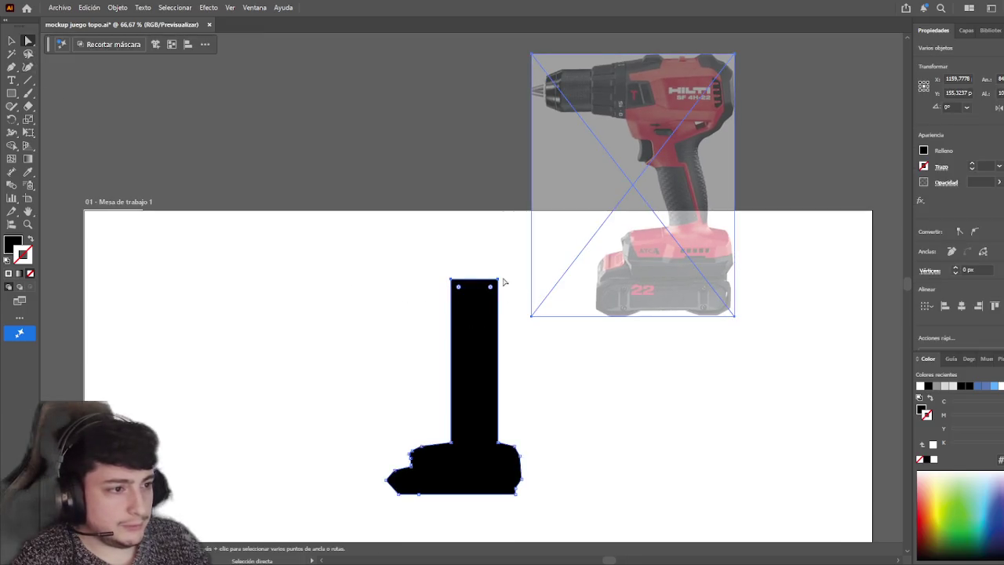
{"action": "left_click", "coordinate": [500, 247]}
{"action": "left_click", "coordinate": [497, 279]}
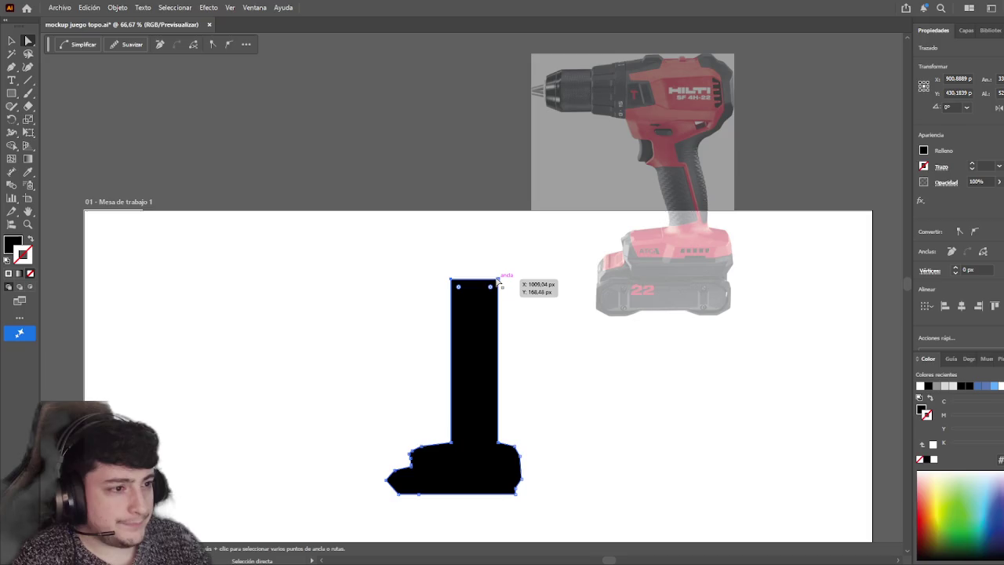
{"action": "mouse_move", "coordinate": [498, 280]}
{"action": "left_mouse_down"}
{"action": "mouse_move", "coordinate": [497, 342]}
{"action": "mouse_move", "coordinate": [488, 343]}
{"action": "left_mouse_up"}
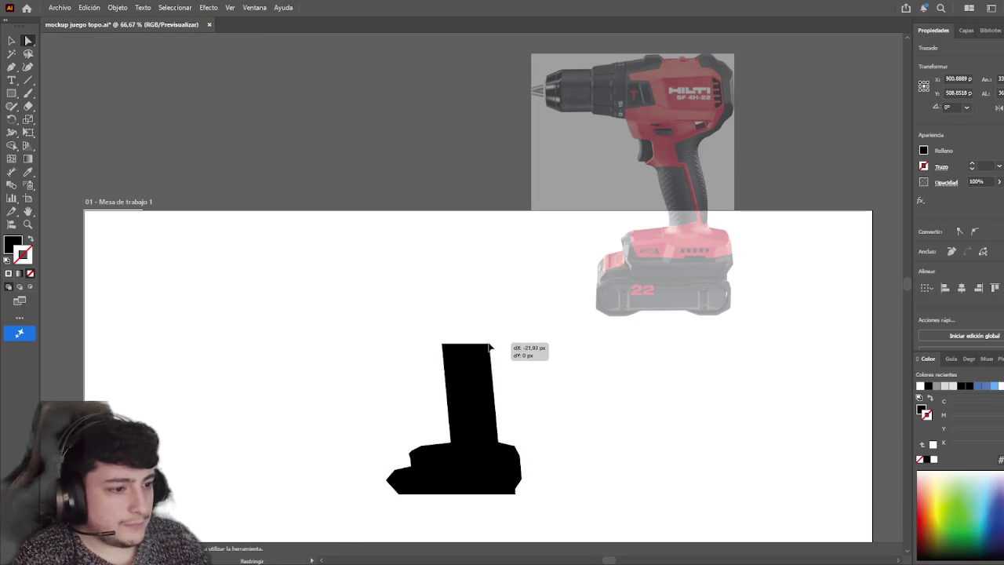
{"action": "left_click", "coordinate": [441, 309]}
{"action": "scroll", "coordinate": [400, 404], "scroll_direction": "left", "scroll_amount": 1}
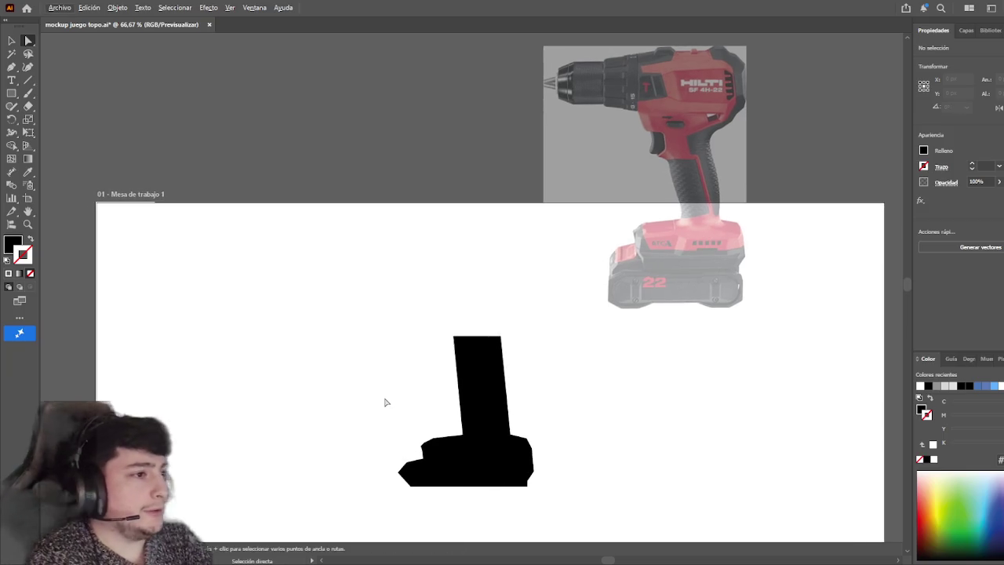
{"action": "scroll", "coordinate": [459, 469], "scroll_direction": "up", "scroll_amount": 4}
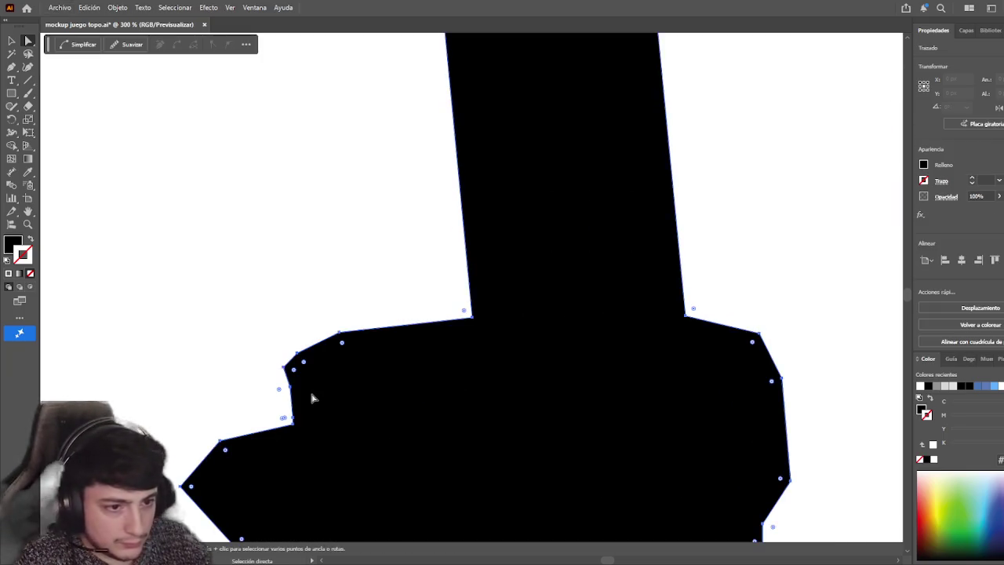
{"action": "scroll", "coordinate": [255, 349], "scroll_direction": "down", "scroll_amount": 1}
{"action": "scroll", "coordinate": [258, 337], "scroll_direction": "down", "scroll_amount": 1}
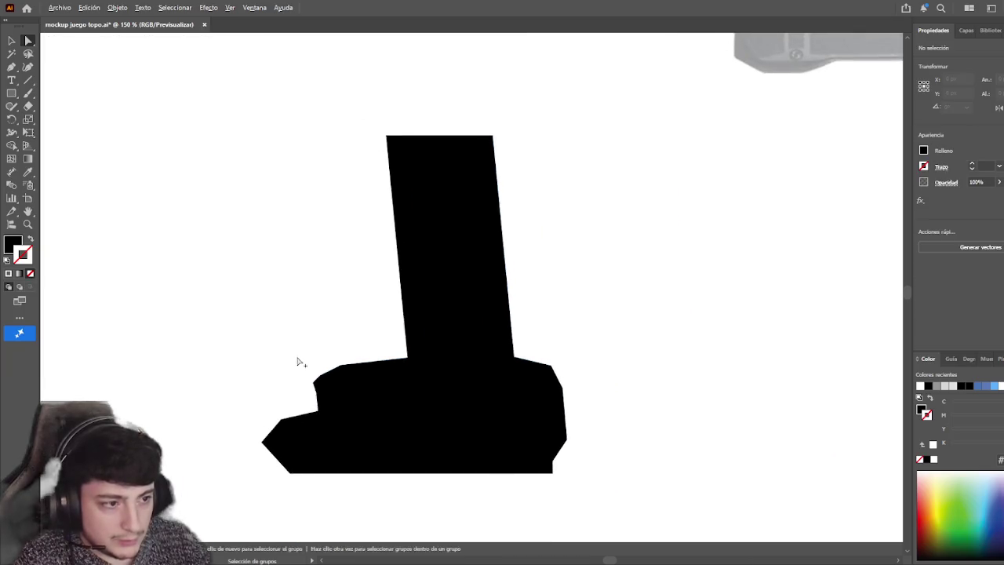
{"action": "scroll", "coordinate": [348, 354], "scroll_direction": "up", "scroll_amount": 2}
{"action": "scroll", "coordinate": [392, 314], "scroll_direction": "up", "scroll_amount": 3}
{"action": "scroll", "coordinate": [415, 327], "scroll_direction": "up", "scroll_amount": 4}
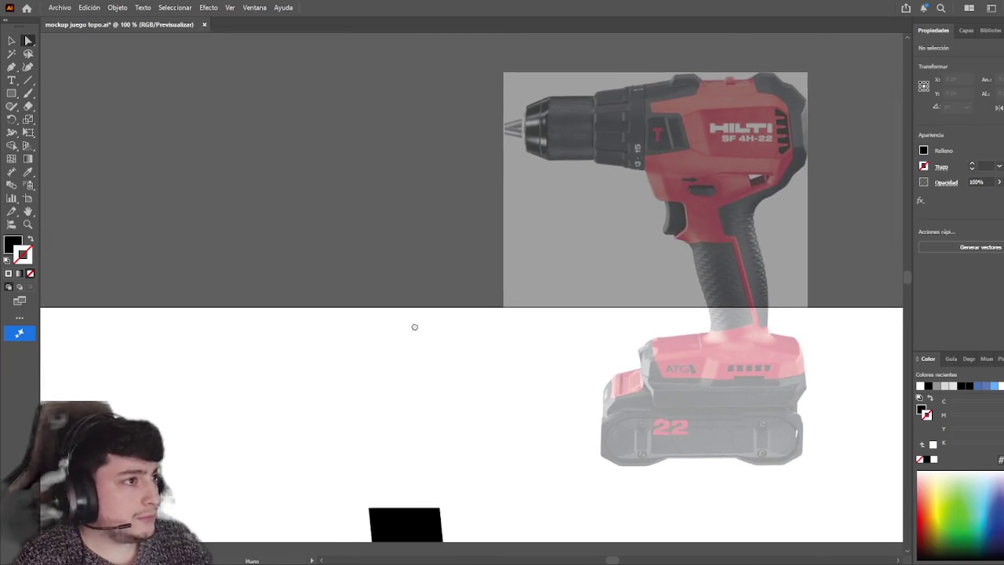
{"action": "scroll", "coordinate": [471, 282], "scroll_direction": "down", "scroll_amount": 3}
{"action": "scroll", "coordinate": [495, 272], "scroll_direction": "down", "scroll_amount": 3}
{"action": "scroll", "coordinate": [493, 282], "scroll_direction": "down", "scroll_amount": 1}
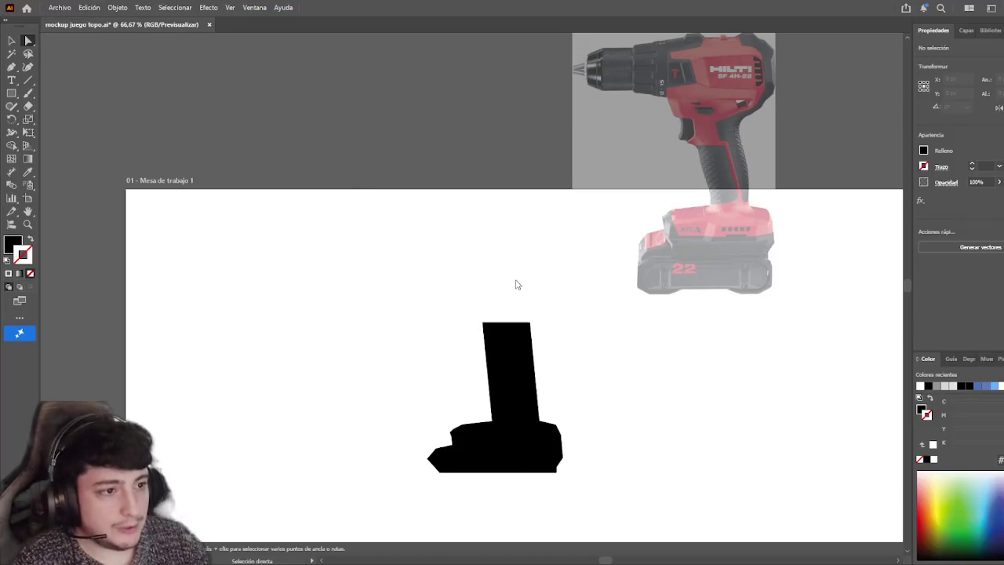
{"action": "left_click", "coordinate": [515, 282]}
- Move the orange drill photo toward the artboard's top-left and scale it down evenly
{"action": "left_click_drag", "start_coordinate": [535, 280], "coordinate": [407, 118]}
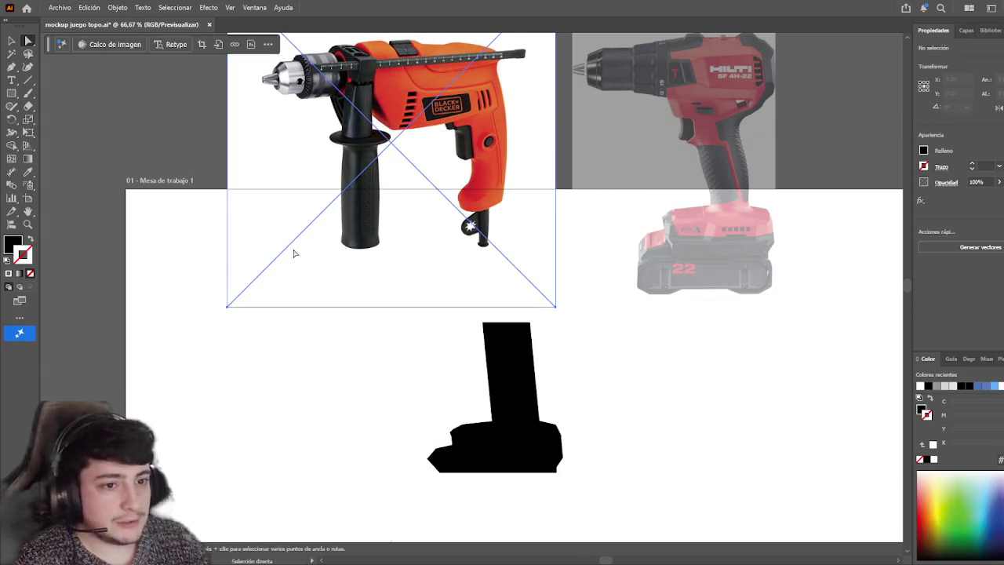
{"action": "key", "text": "v"}
{"action": "left_click", "coordinate": [208, 162]}
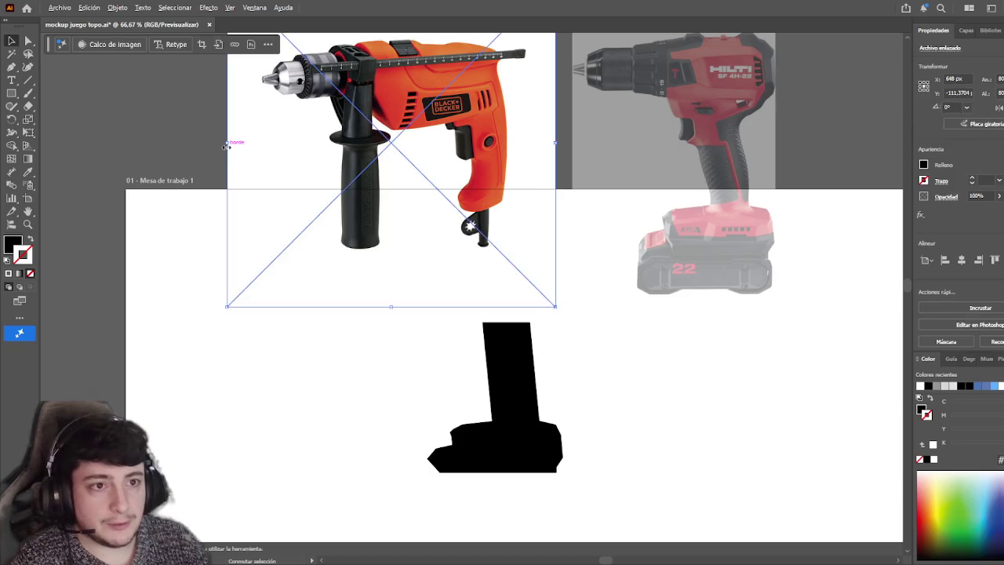
{"action": "left_click_drag", "start_coordinate": [230, 162], "coordinate": [265, 157]}
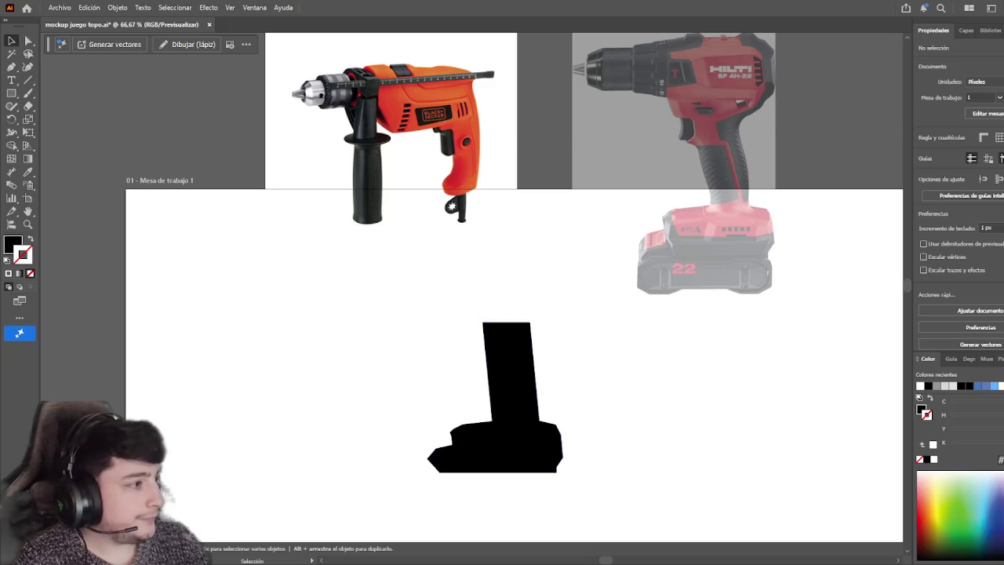
- Nudge the scaled drill photo left and down so it overlaps the artboard's top edge
{"action": "scroll", "coordinate": [377, 330], "scroll_direction": "up", "scroll_amount": 2}
{"action": "scroll", "coordinate": [376, 330], "scroll_direction": "right", "scroll_amount": 2}
{"action": "left_click_drag", "start_coordinate": [351, 255], "coordinate": [318, 301]}
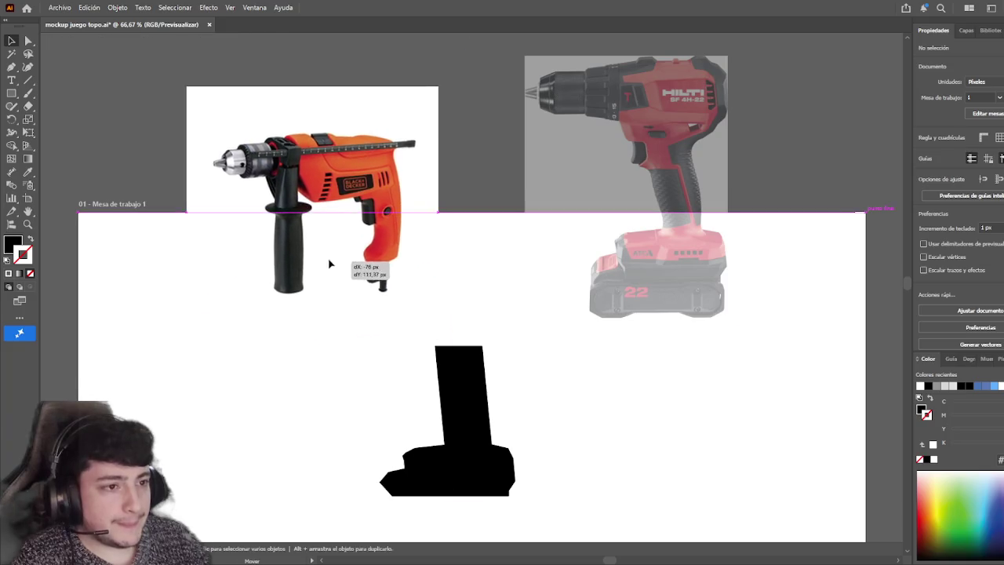
{"action": "scroll", "coordinate": [493, 229], "scroll_direction": "down", "scroll_amount": 1}
{"action": "left_click_drag", "start_coordinate": [345, 220], "coordinate": [315, 234]}
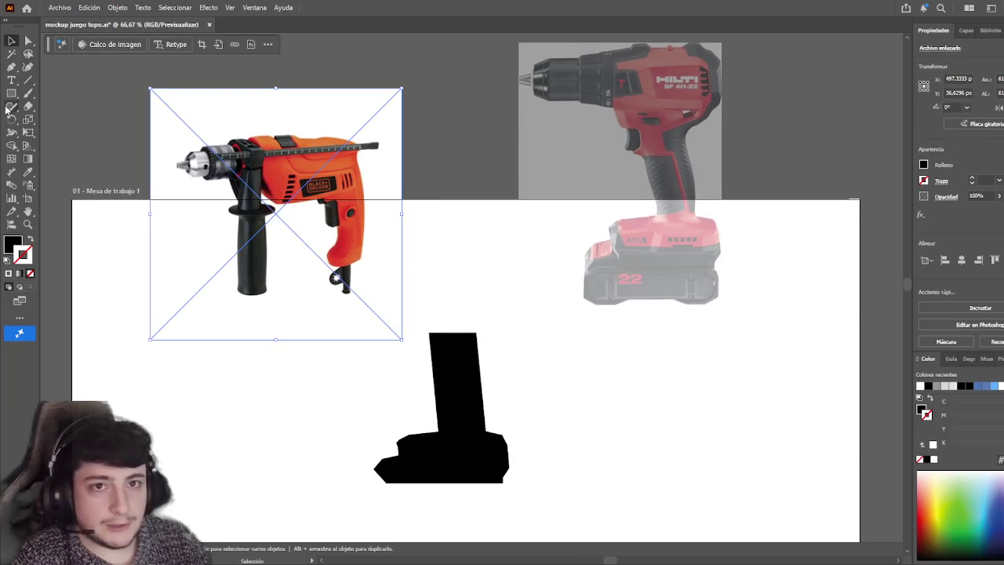
- Try a Pen anchor at the bar's top-left corner, then select the bar's anchors with Direct Selection
{"action": "left_click", "coordinate": [11, 68]}
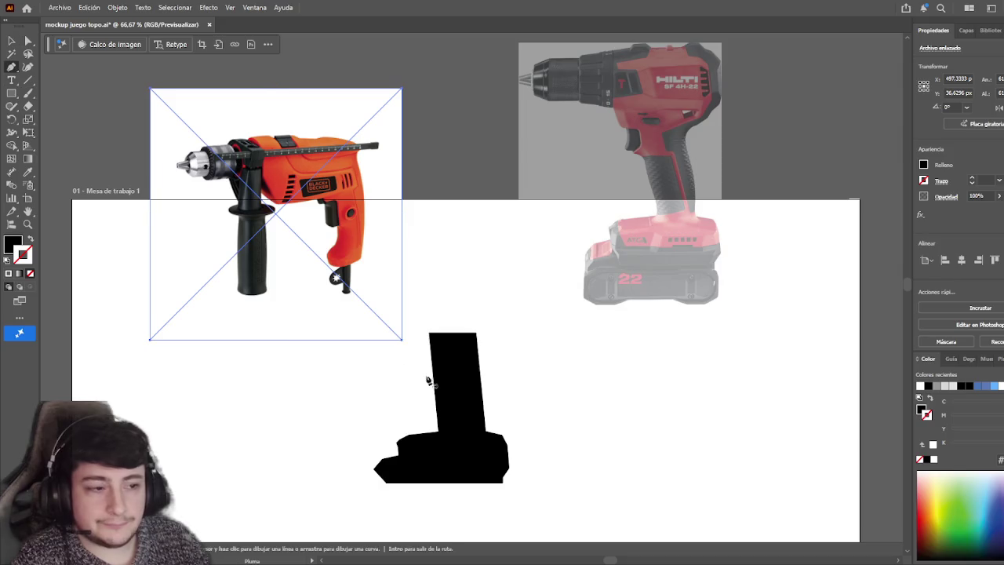
{"action": "scroll", "coordinate": [433, 377], "scroll_direction": "up", "scroll_amount": 1}
{"action": "scroll", "coordinate": [432, 376], "scroll_direction": "down", "scroll_amount": 1}
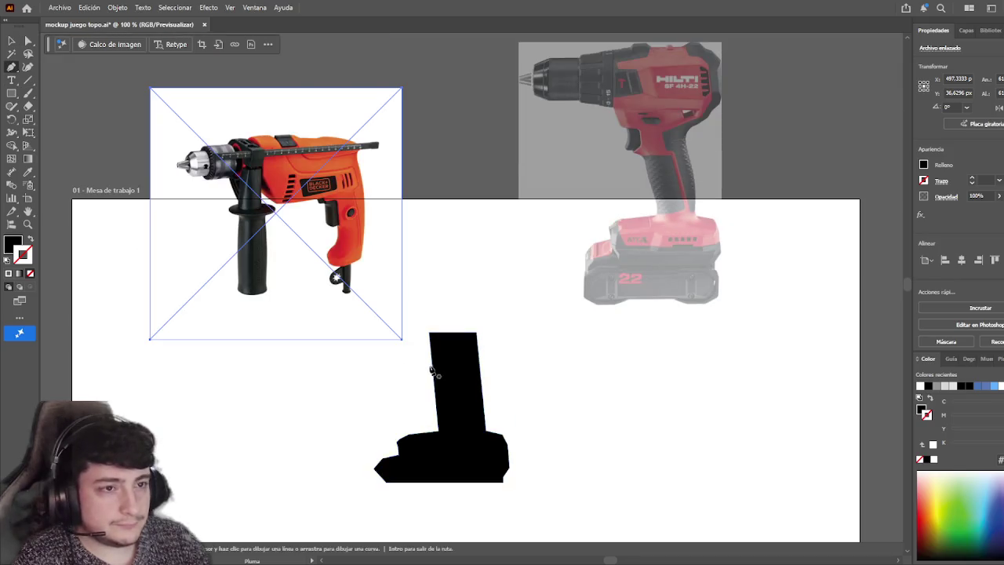
{"action": "scroll", "coordinate": [430, 369], "scroll_direction": "up", "scroll_amount": 2}
{"action": "left_click", "coordinate": [428, 292]}
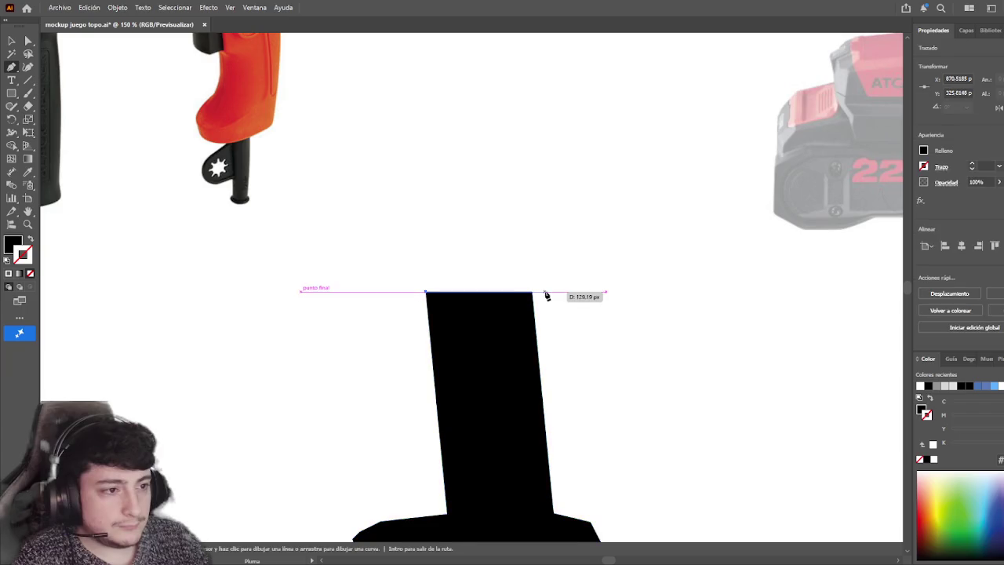
{"action": "key", "text": "a"}
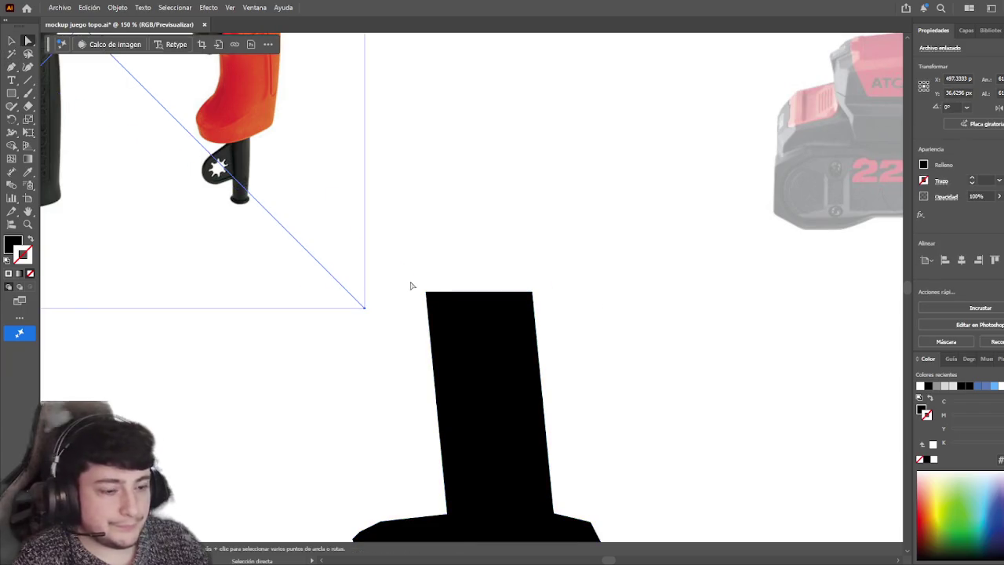
{"action": "left_click", "coordinate": [421, 276]}
{"action": "left_click", "coordinate": [427, 293]}
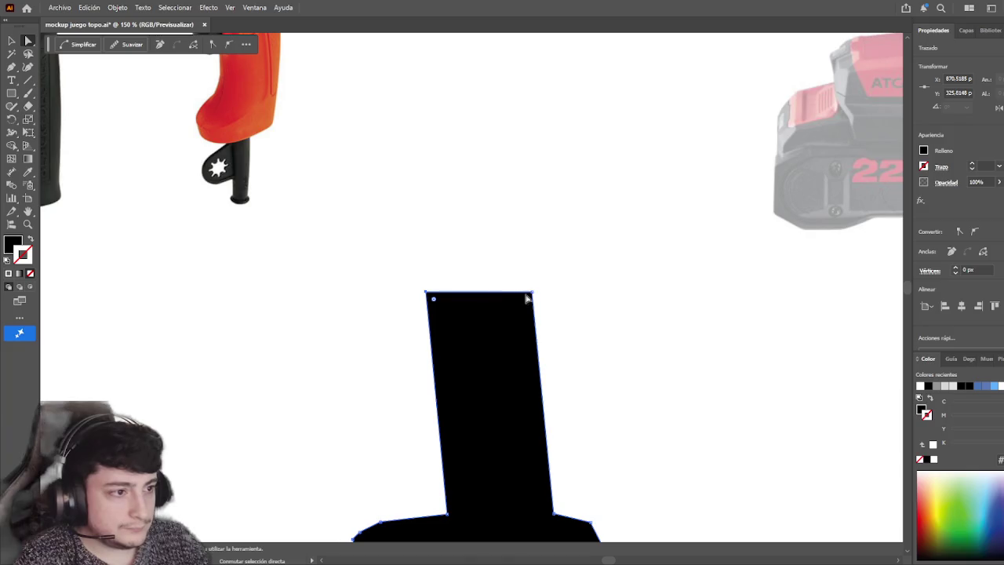
{"action": "left_click", "coordinate": [556, 292]}
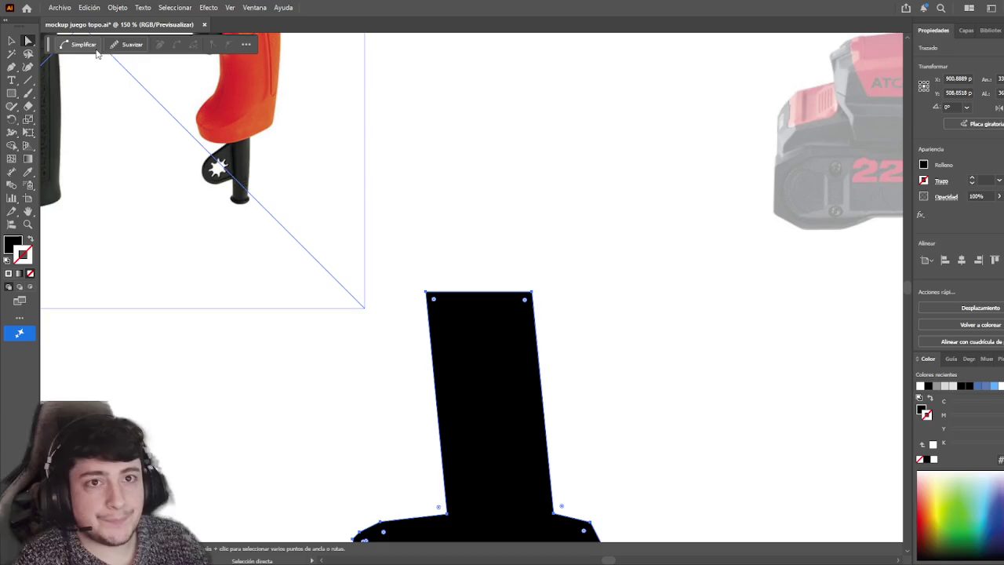
{"action": "left_click", "coordinate": [437, 278]}
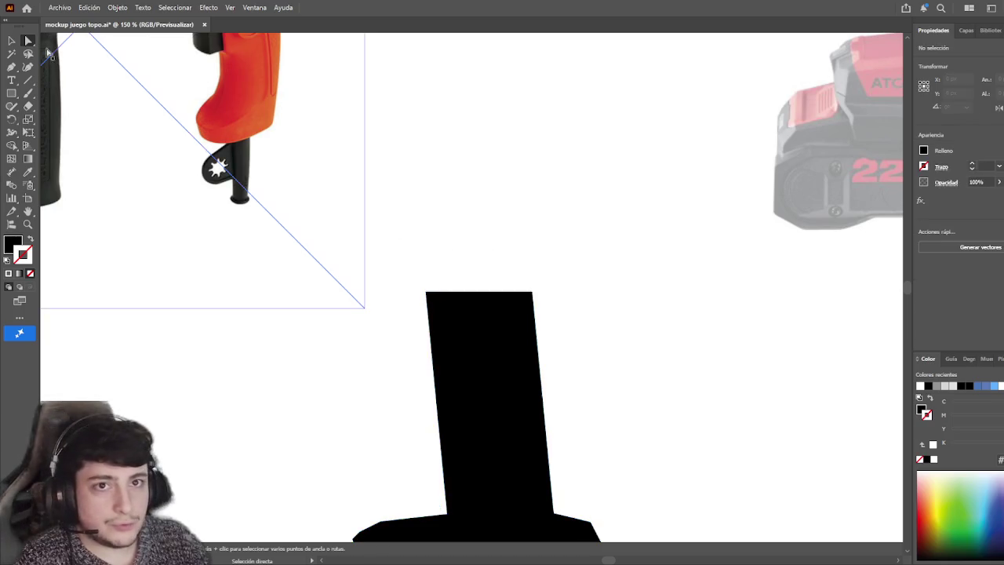
- Select the bar's top anchors, undoing a stray anchor deletion and an accidental top-edge move
{"action": "left_click_drag", "start_coordinate": [412, 254], "coordinate": [556, 309]}
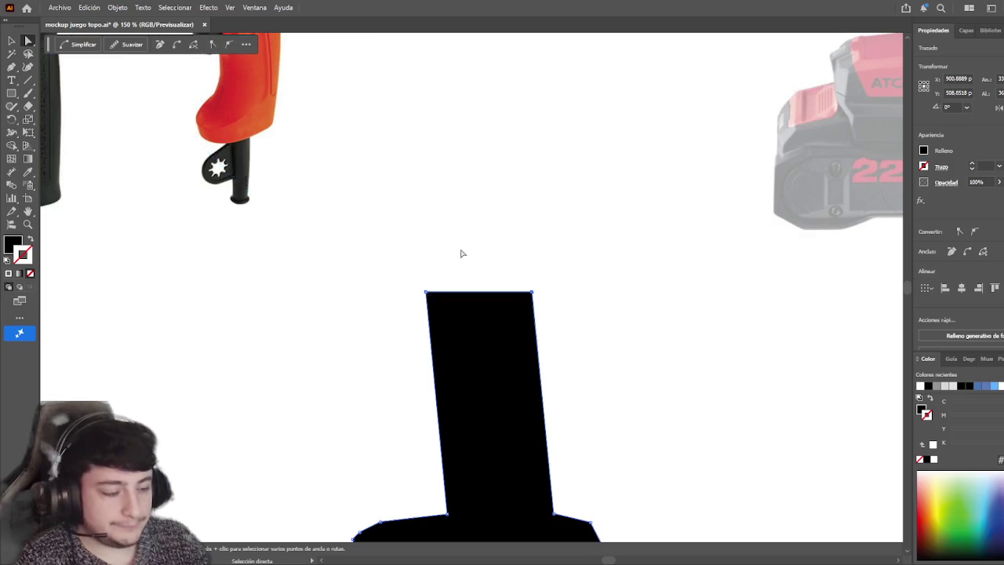
{"action": "key", "text": "Delete"}
{"action": "key", "text": "ctrl+z"}
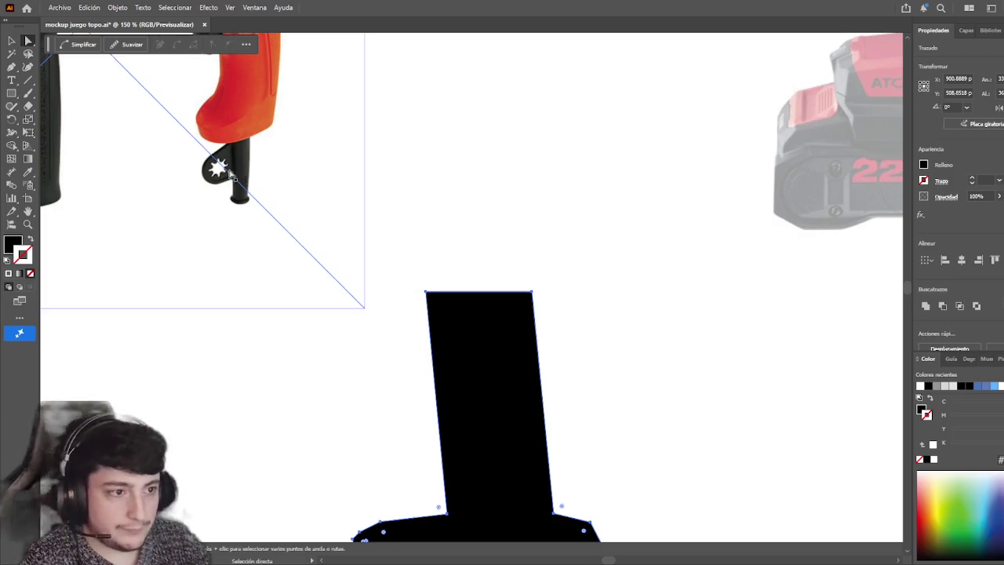
{"action": "left_click", "coordinate": [11, 40]}
{"action": "left_click", "coordinate": [469, 280]}
{"action": "left_click_drag", "start_coordinate": [478, 291], "coordinate": [481, 271]}
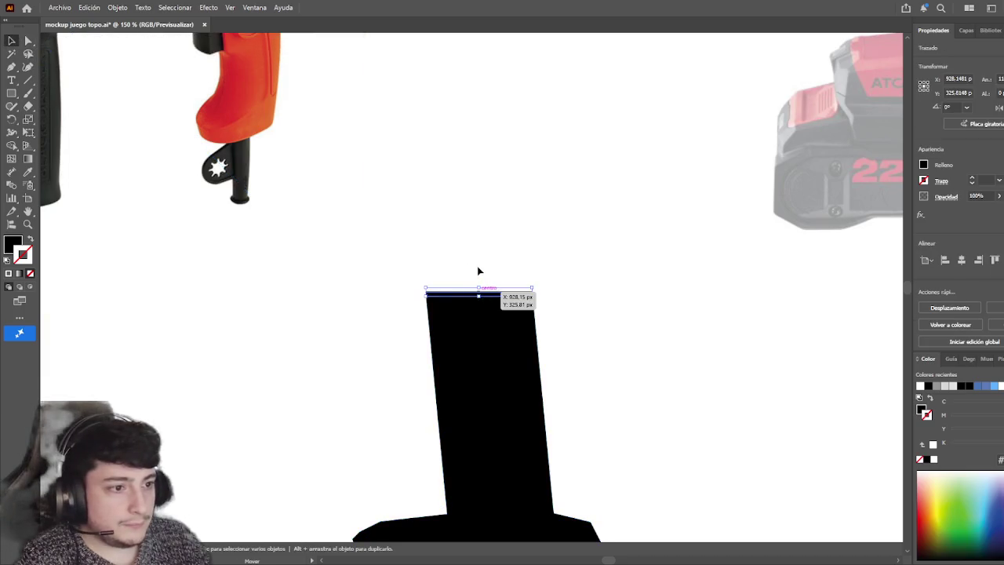
{"action": "key", "text": "ctrl+z"}
- Marquee-select both top anchors of the bar and drag them down to shorten it
{"action": "left_click", "coordinate": [29, 41]}
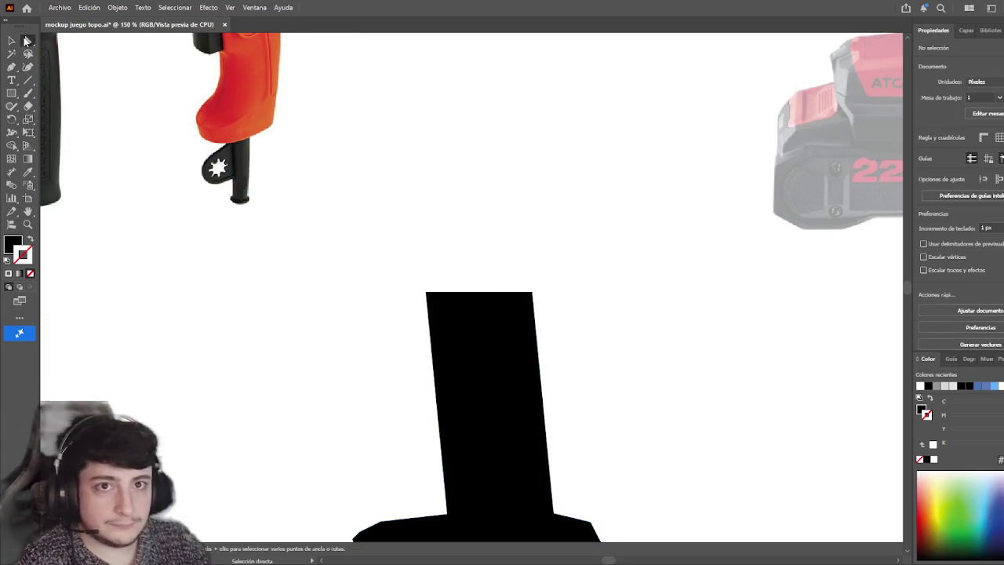
{"action": "left_click", "coordinate": [423, 289]}
{"action": "scroll", "coordinate": [528, 294], "scroll_direction": "down", "scroll_amount": 2}
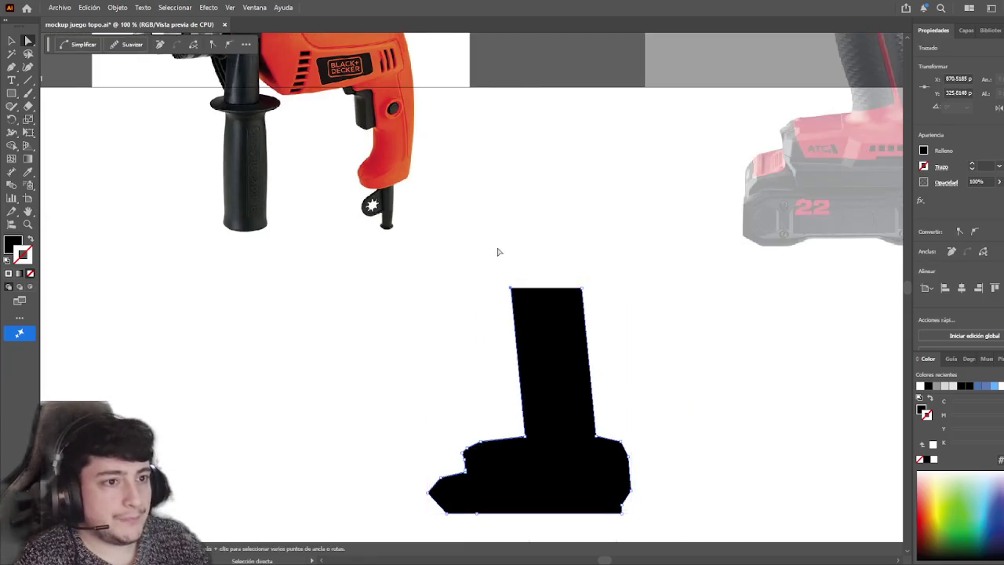
{"action": "scroll", "coordinate": [563, 353], "scroll_direction": "down", "scroll_amount": 1}
{"action": "mouse_move", "coordinate": [555, 334]}
{"action": "left_mouse_down"}
{"action": "mouse_move", "coordinate": [523, 334]}
{"action": "mouse_move", "coordinate": [460, 269]}
{"action": "mouse_move", "coordinate": [406, 260]}
{"action": "mouse_move", "coordinate": [395, 214]}
{"action": "mouse_move", "coordinate": [398, 265]}
{"action": "mouse_move", "coordinate": [369, 325]}
{"action": "mouse_move", "coordinate": [377, 332]}
{"action": "mouse_move", "coordinate": [424, 260]}
{"action": "left_mouse_up"}
{"action": "key", "text": "space"}
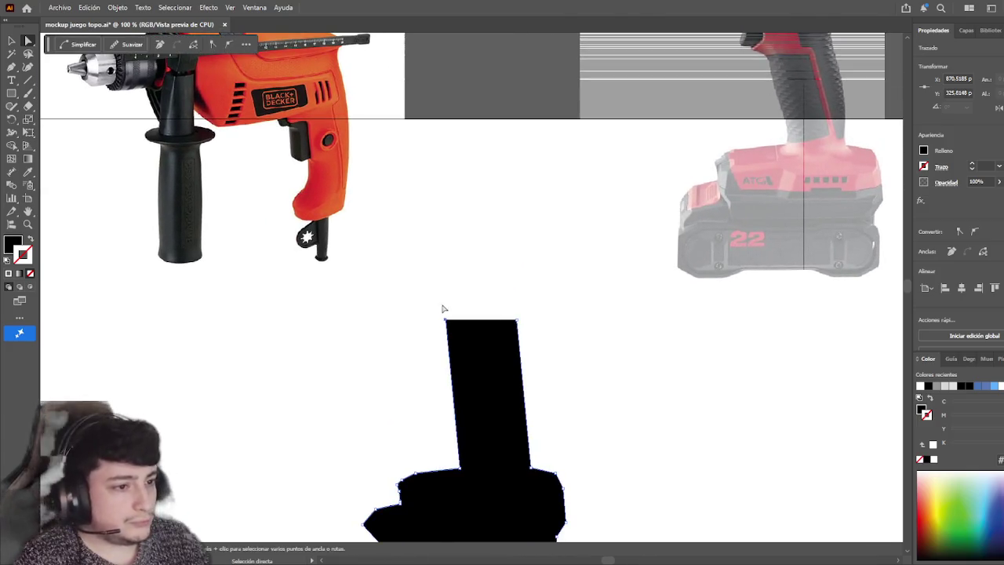
{"action": "left_click_drag", "start_coordinate": [517, 321], "coordinate": [519, 336]}
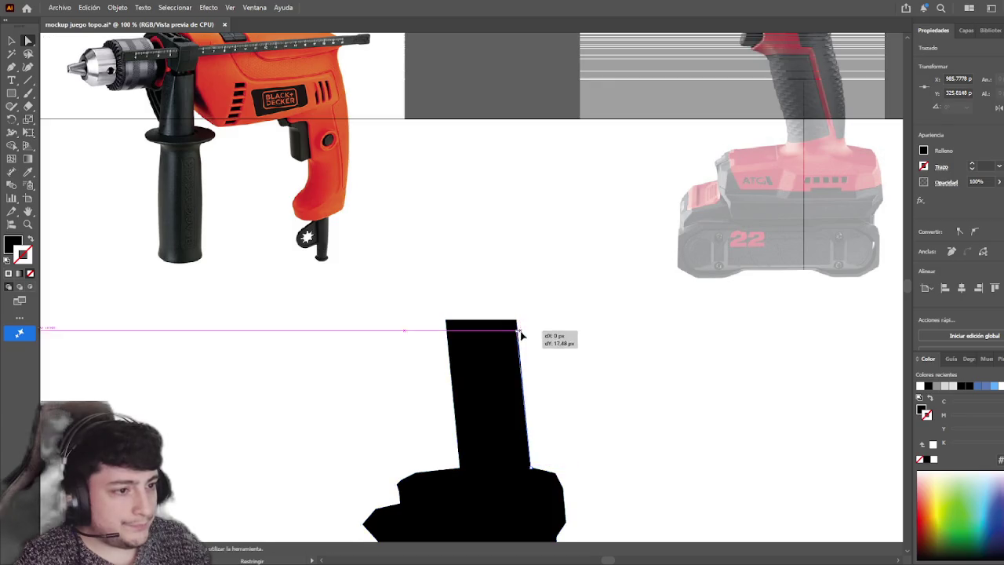
{"action": "key", "text": "ctrl+z"}
{"action": "left_click", "coordinate": [439, 303]}
{"action": "mouse_move", "coordinate": [429, 292]}
{"action": "left_mouse_down"}
{"action": "mouse_move", "coordinate": [531, 340]}
{"action": "mouse_move", "coordinate": [519, 359]}
{"action": "mouse_move", "coordinate": [526, 380]}
{"action": "left_mouse_up"}
{"action": "left_click", "coordinate": [569, 349]}
{"action": "left_click_drag", "start_coordinate": [570, 350], "coordinate": [526, 271]}
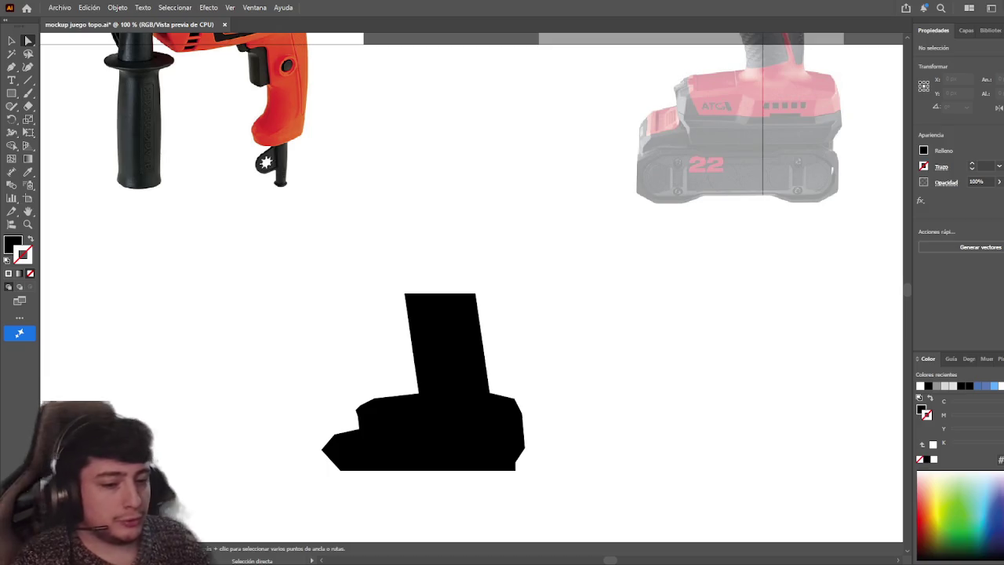
{"action": "scroll", "coordinate": [282, 310], "scroll_direction": "left", "scroll_amount": 1}
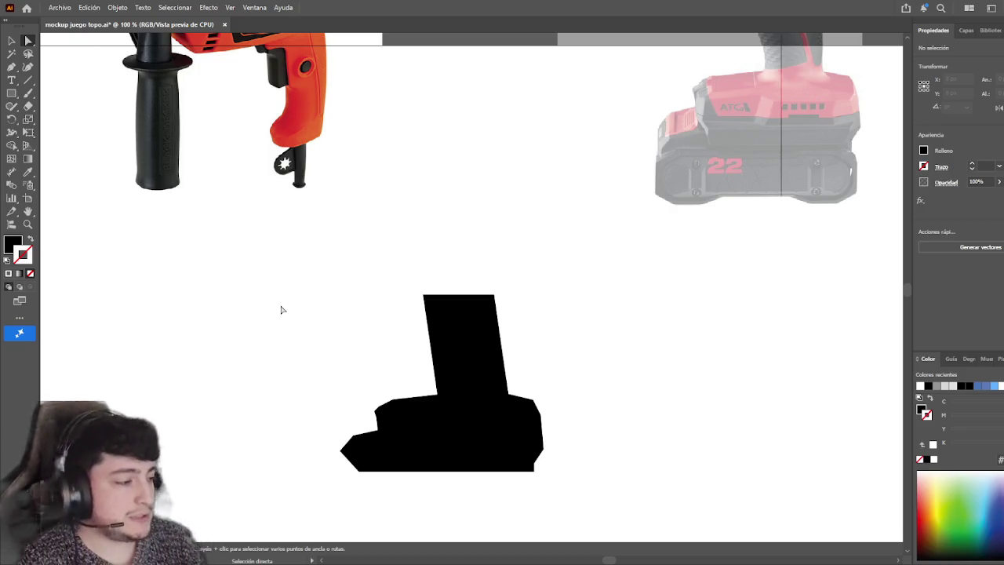
{"action": "scroll", "coordinate": [290, 303], "scroll_direction": "down", "scroll_amount": 2}
{"action": "scroll", "coordinate": [247, 318], "scroll_direction": "left", "scroll_amount": 4}
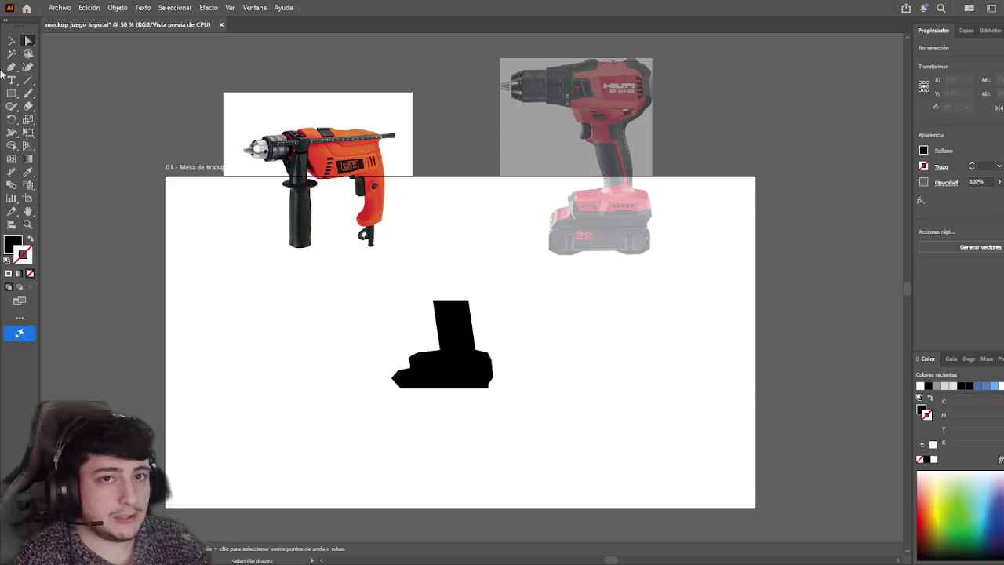
- Draw a black circle at the artboard's left, reposition it, then delete it
{"action": "key", "text": "l"}
{"action": "left_click_drag", "start_coordinate": [151, 260], "coordinate": [274, 381]}
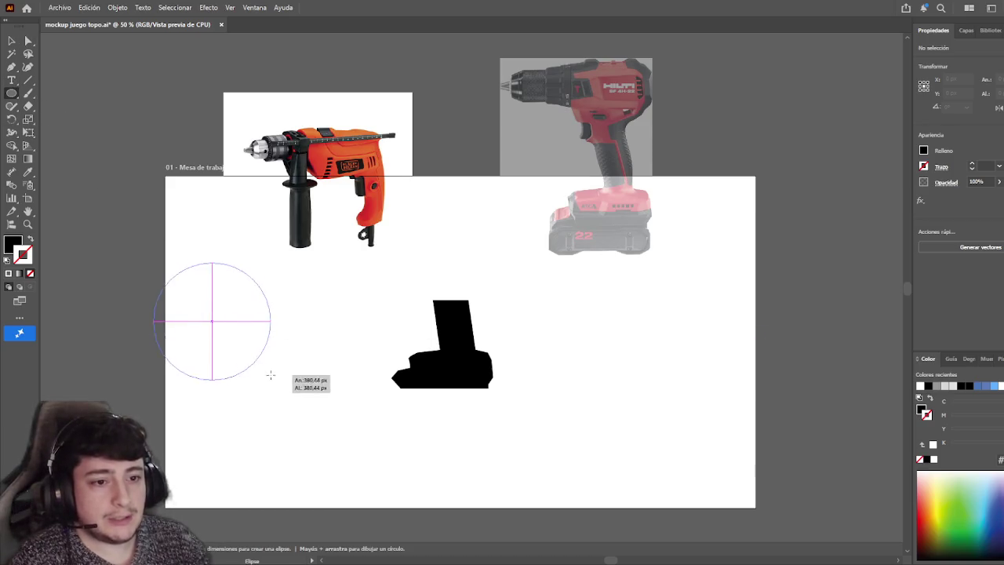
{"action": "key", "text": "v"}
{"action": "left_click_drag", "start_coordinate": [235, 322], "coordinate": [263, 386]}
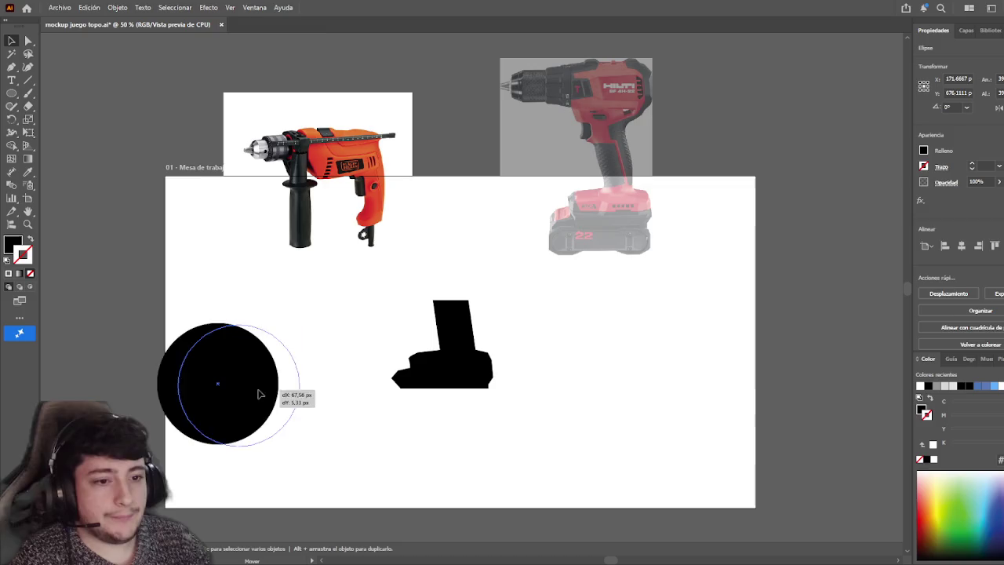
{"action": "left_click", "coordinate": [77, 178]}
{"action": "left_click", "coordinate": [261, 417]}
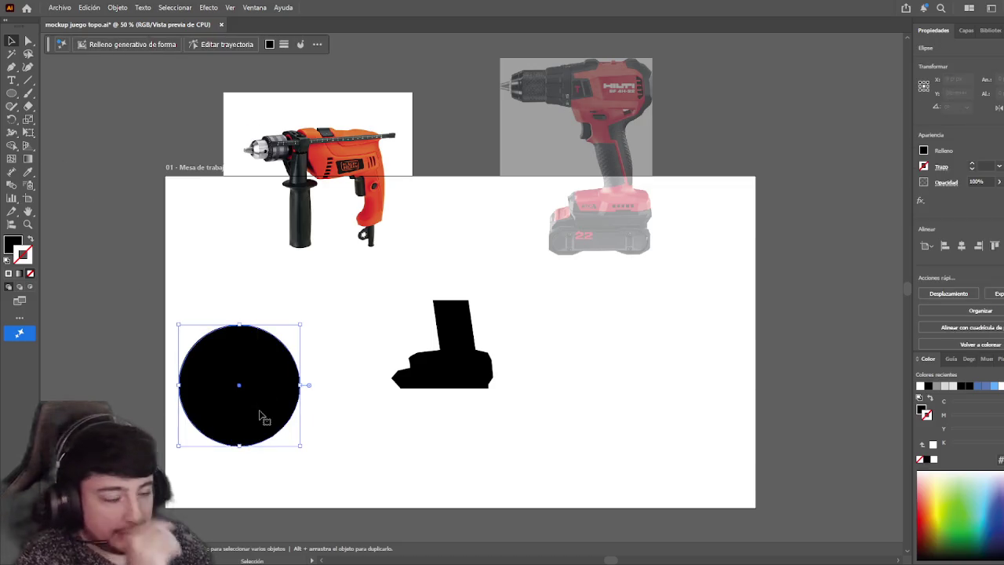
{"action": "key", "text": "Delete"}
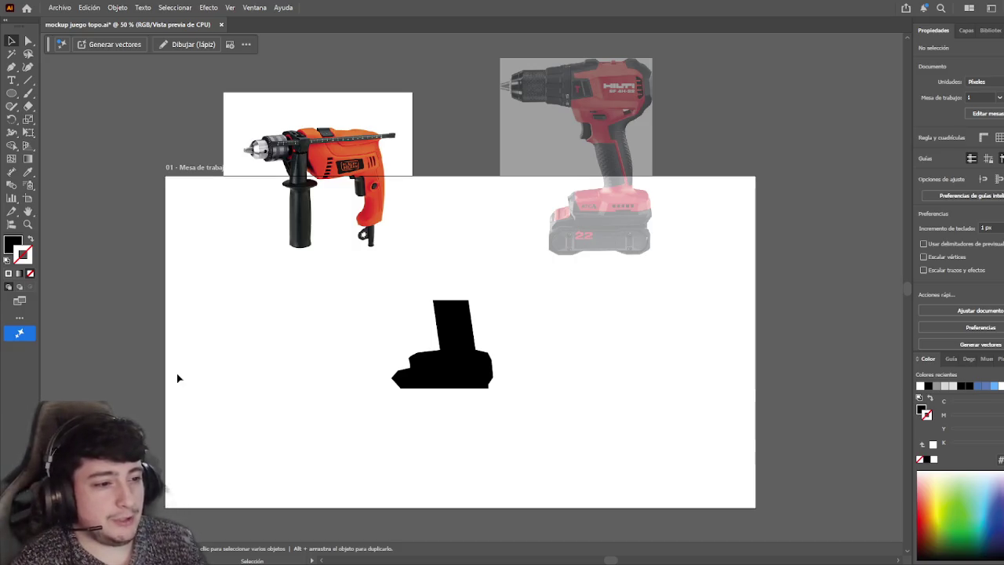
- Move the black silhouette lower on the artboard
{"action": "scroll", "coordinate": [314, 357], "scroll_direction": "down", "scroll_amount": 1}
{"action": "scroll", "coordinate": [316, 354], "scroll_direction": "up", "scroll_amount": 2}
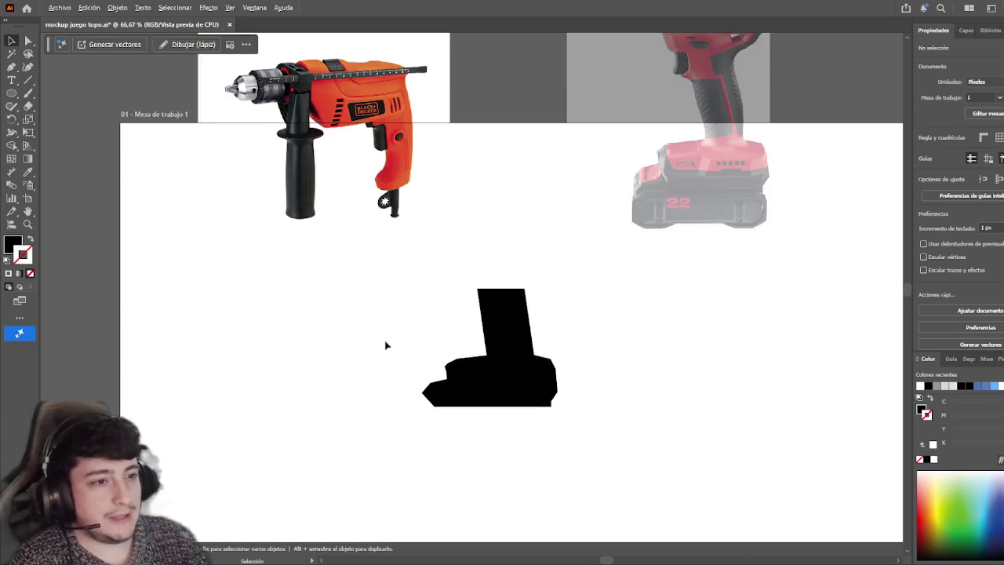
{"action": "scroll", "coordinate": [352, 301], "scroll_direction": "up", "scroll_amount": 2}
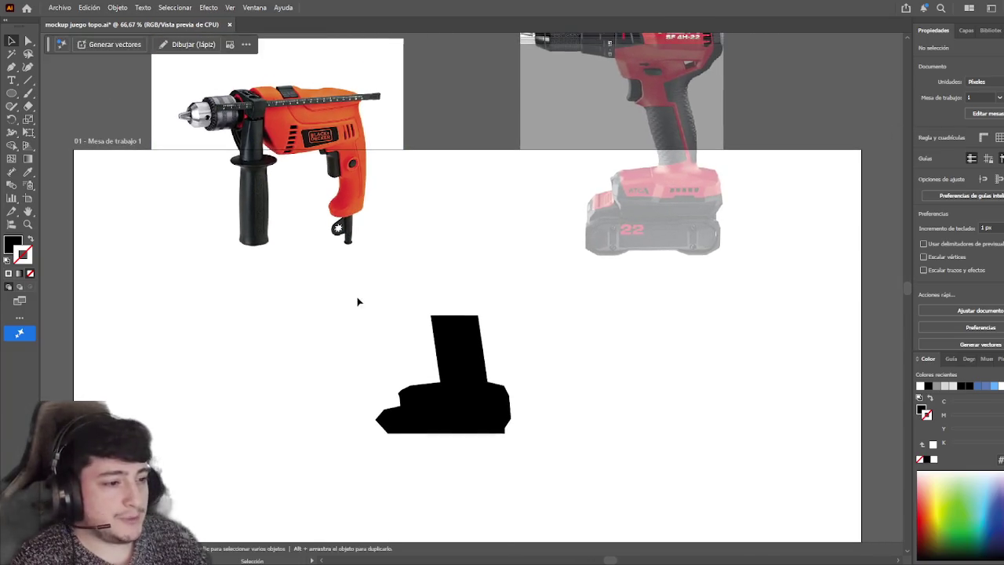
{"action": "mouse_move", "coordinate": [351, 322]}
{"action": "left_mouse_down"}
{"action": "mouse_move", "coordinate": [497, 477]}
{"action": "mouse_move", "coordinate": [318, 285]}
{"action": "mouse_move", "coordinate": [391, 283]}
{"action": "left_mouse_up"}
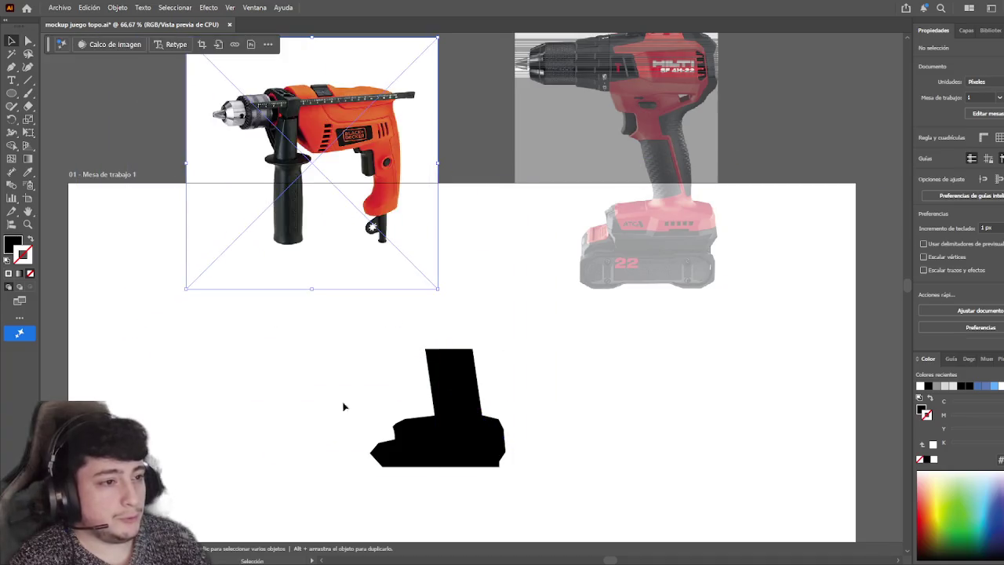
{"action": "scroll", "coordinate": [350, 387], "scroll_direction": "down", "scroll_amount": 3}
{"action": "left_click_drag", "start_coordinate": [316, 272], "coordinate": [553, 419]}
{"action": "left_click_drag", "start_coordinate": [470, 369], "coordinate": [473, 433]}
{"action": "left_click", "coordinate": [538, 358]}
{"action": "mouse_move", "coordinate": [522, 297]}
{"action": "left_mouse_down"}
{"action": "mouse_move", "coordinate": [538, 339]}
{"action": "mouse_move", "coordinate": [560, 329]}
{"action": "left_mouse_up"}
- Move the orange drill photo back onto the artboard and nudge the silhouette right and down
{"action": "left_click_drag", "start_coordinate": [382, 168], "coordinate": [411, 280]}
{"action": "left_click", "coordinate": [549, 288]}
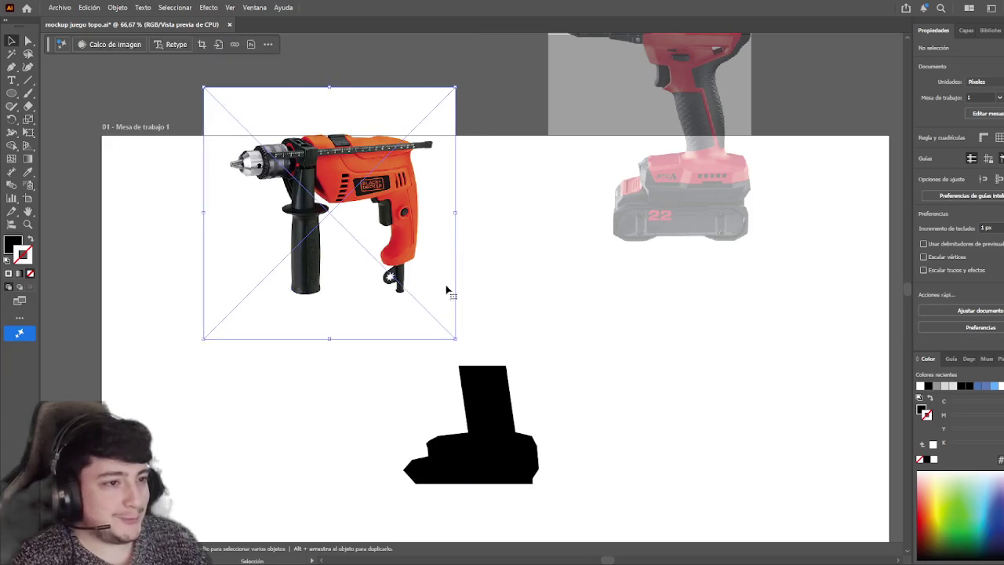
{"action": "left_click_drag", "start_coordinate": [549, 288], "coordinate": [559, 291]}
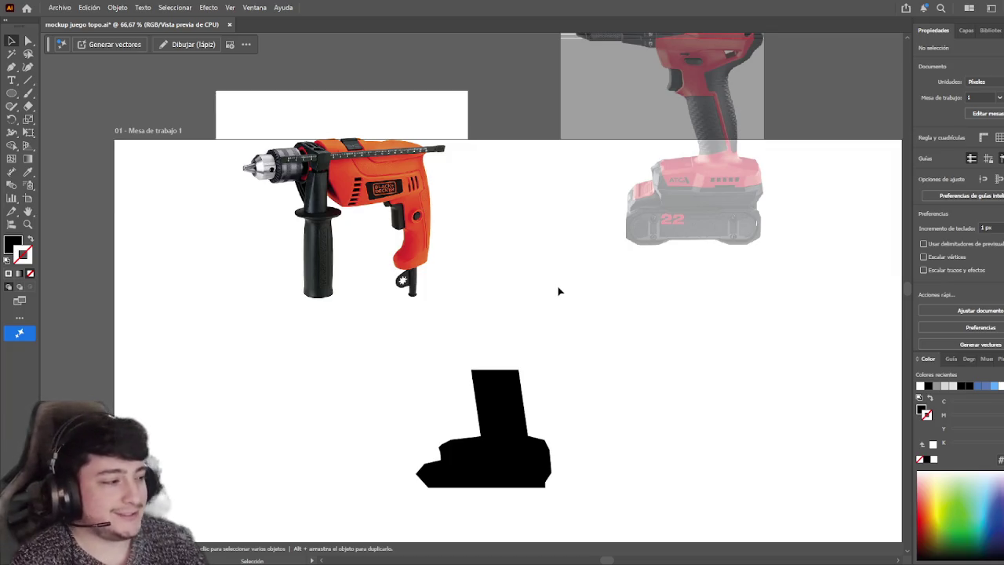
{"action": "left_click_drag", "start_coordinate": [588, 530], "coordinate": [390, 381]}
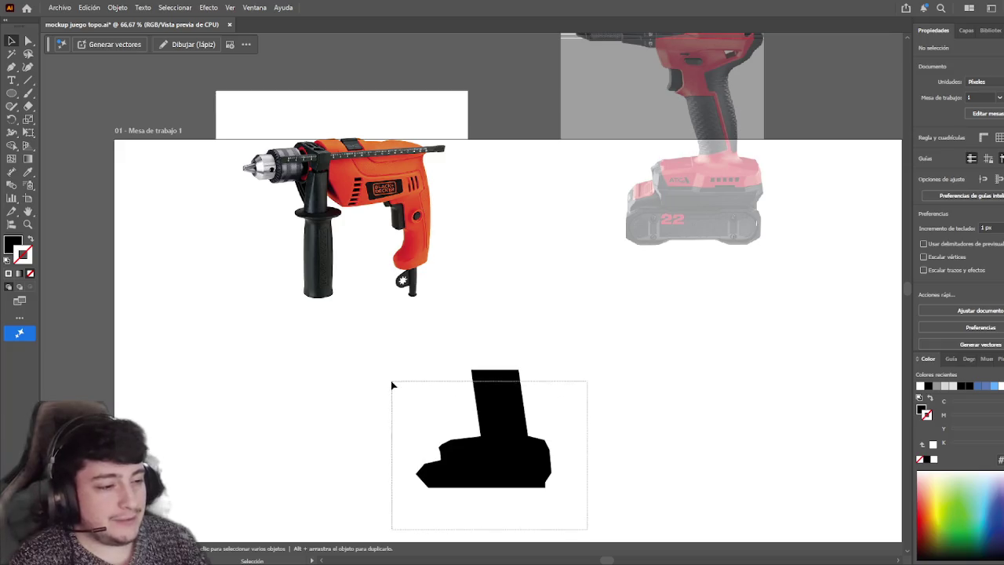
{"action": "left_click_drag", "start_coordinate": [524, 432], "coordinate": [550, 459]}
{"action": "left_click", "coordinate": [652, 413]}
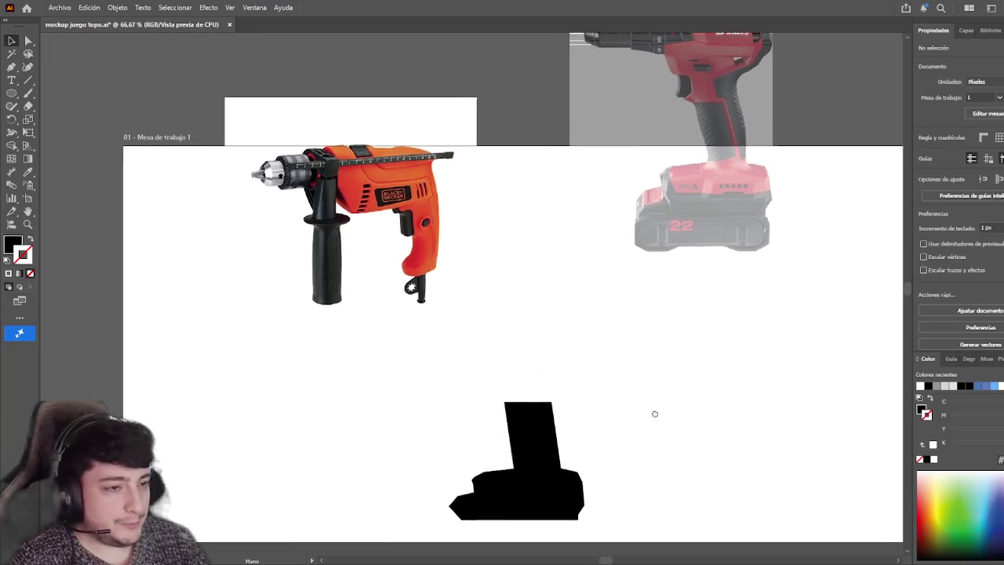
- Select the faded and orange drill photos in turn, then clear the selection
{"action": "scroll", "coordinate": [655, 407], "scroll_direction": "down", "scroll_amount": 1}
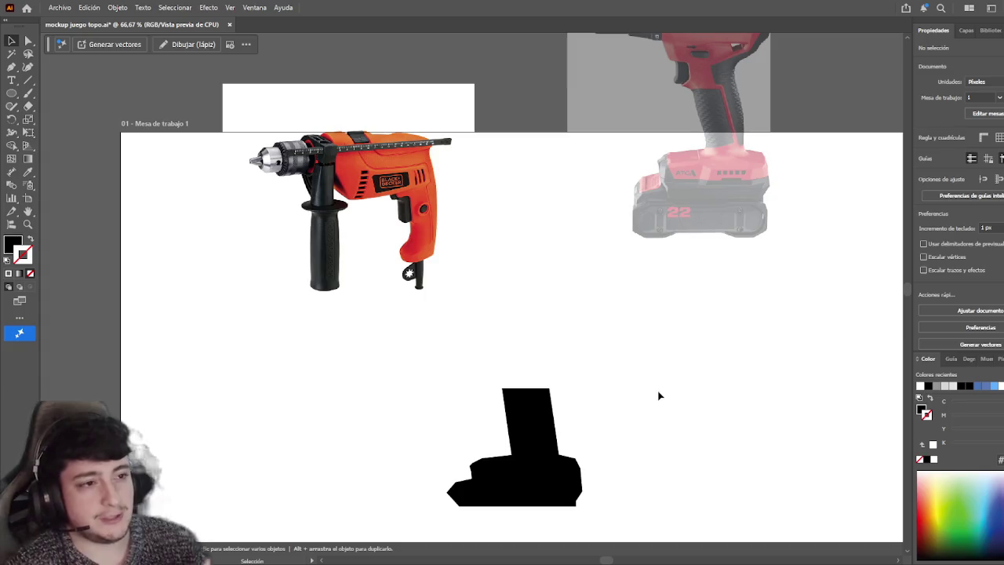
{"action": "scroll", "coordinate": [542, 330], "scroll_direction": "left", "scroll_amount": 1}
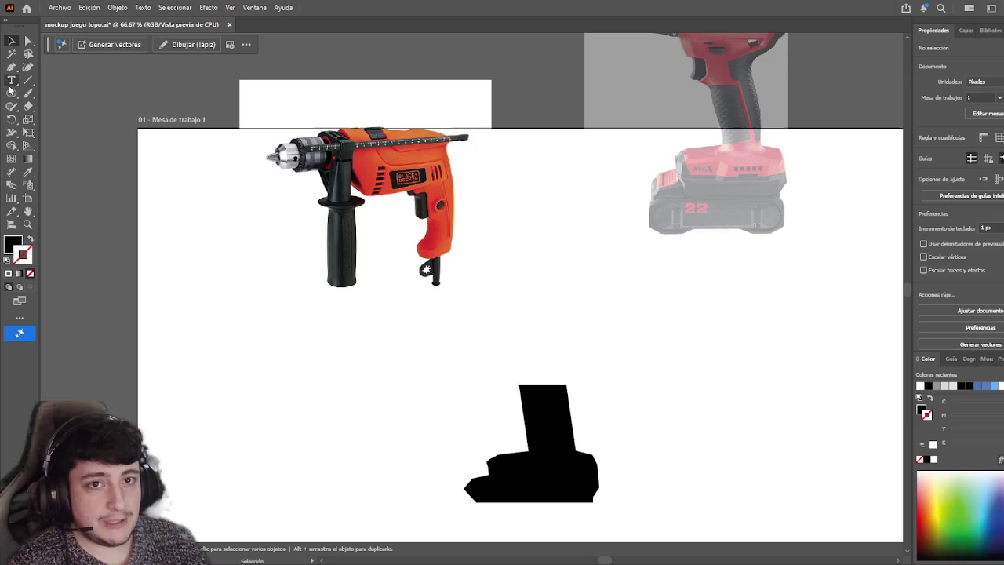
{"action": "scroll", "coordinate": [448, 260], "scroll_direction": "down", "scroll_amount": 1}
{"action": "scroll", "coordinate": [447, 261], "scroll_direction": "up", "scroll_amount": 5}
{"action": "left_click", "coordinate": [750, 184]}
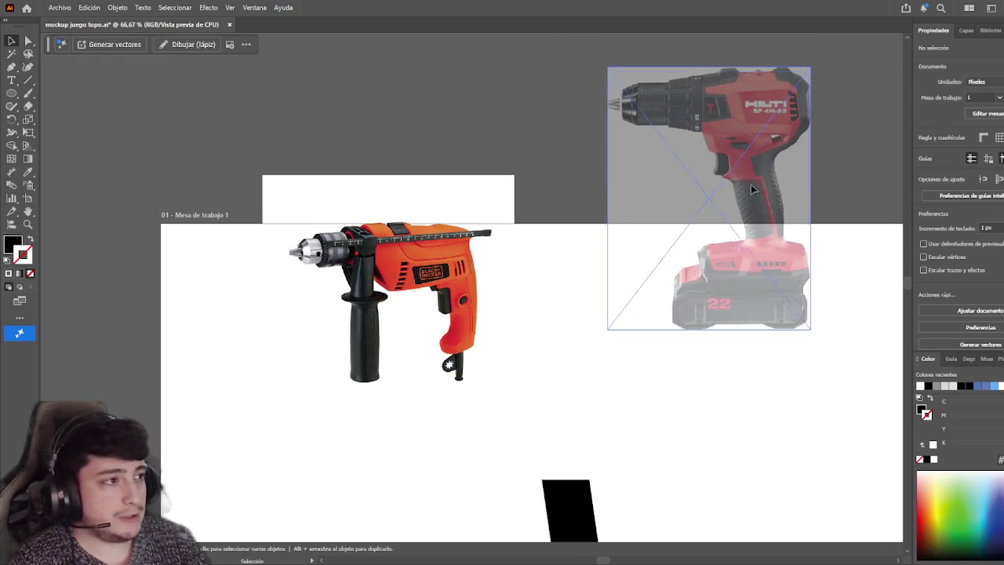
{"action": "left_click", "coordinate": [457, 270]}
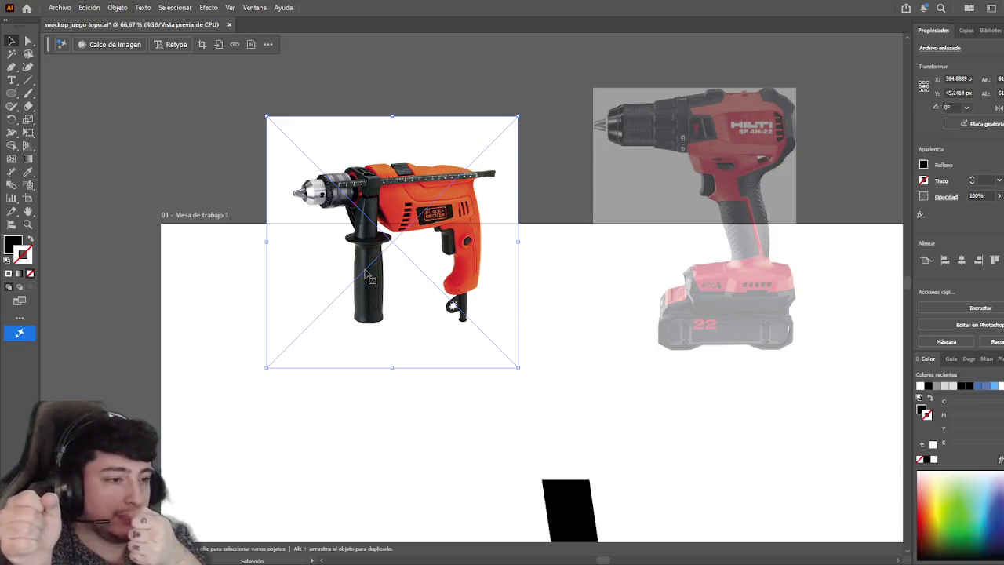
{"action": "scroll", "coordinate": [432, 404], "scroll_direction": "down", "scroll_amount": 3}
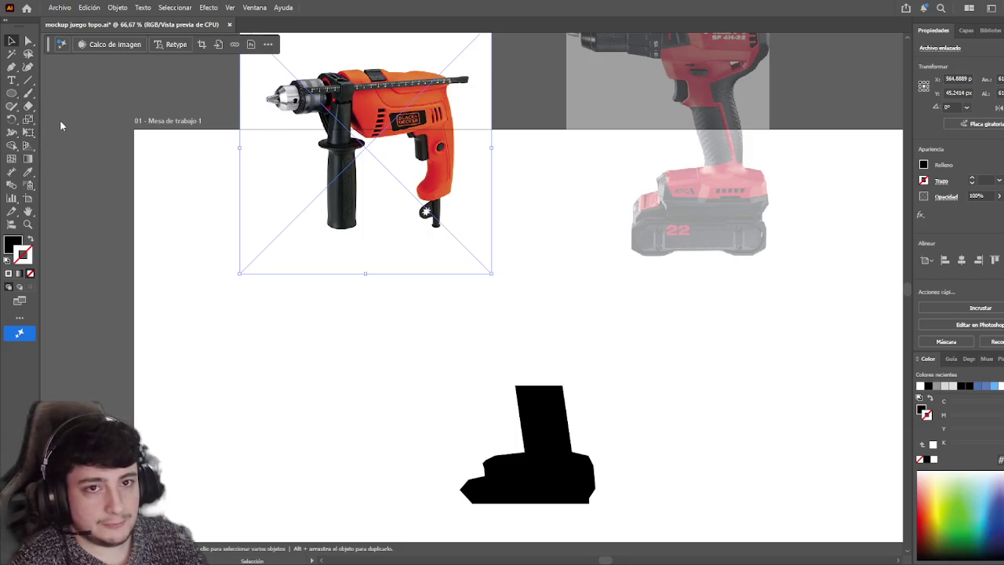
{"action": "key", "text": "l"}
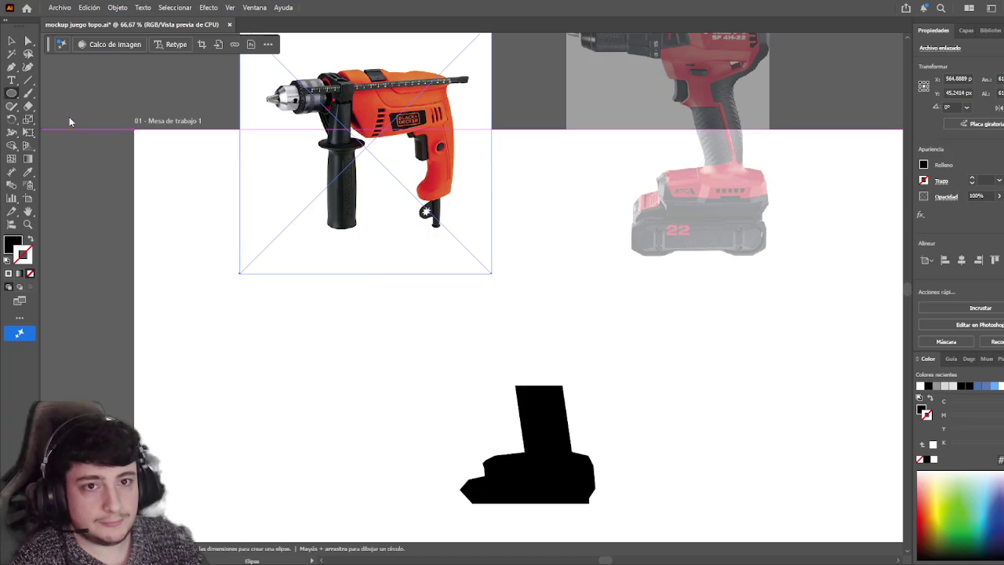
{"action": "left_click", "coordinate": [11, 41]}
{"action": "left_click", "coordinate": [88, 185]}
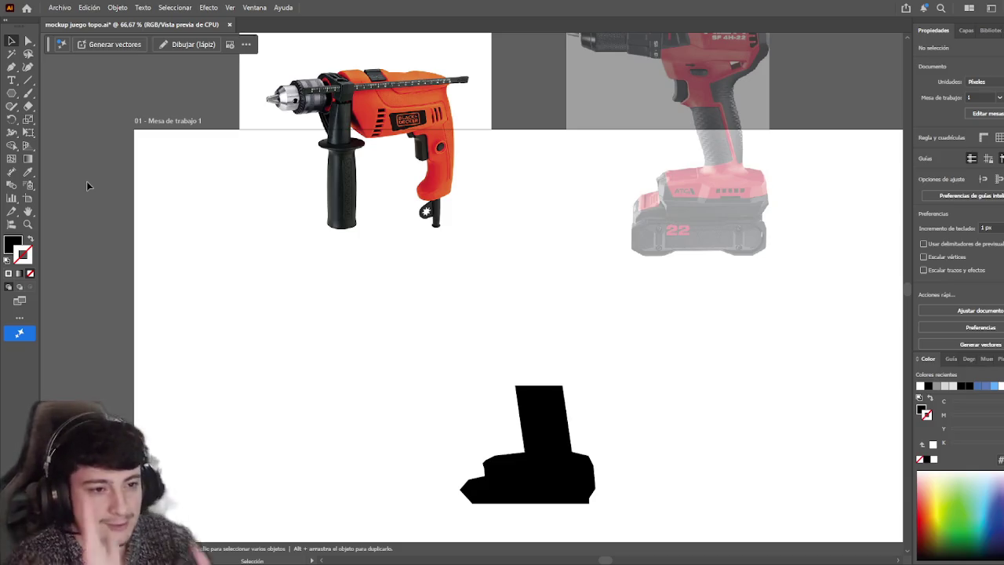
- Enlarge the black silhouette slightly and proportionally from a corner handle
{"action": "scroll", "coordinate": [565, 336], "scroll_direction": "down", "scroll_amount": 1}
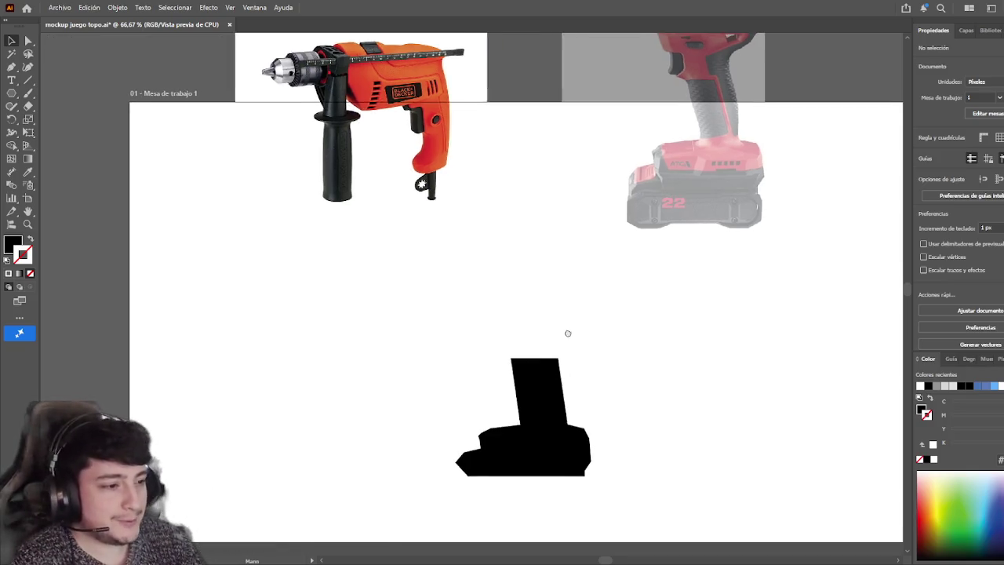
{"action": "scroll", "coordinate": [593, 399], "scroll_direction": "up", "scroll_amount": 1, "text": "alt"}
{"action": "scroll", "coordinate": [592, 321], "scroll_direction": "down", "scroll_amount": 2}
{"action": "left_click_drag", "start_coordinate": [633, 483], "coordinate": [560, 414]}
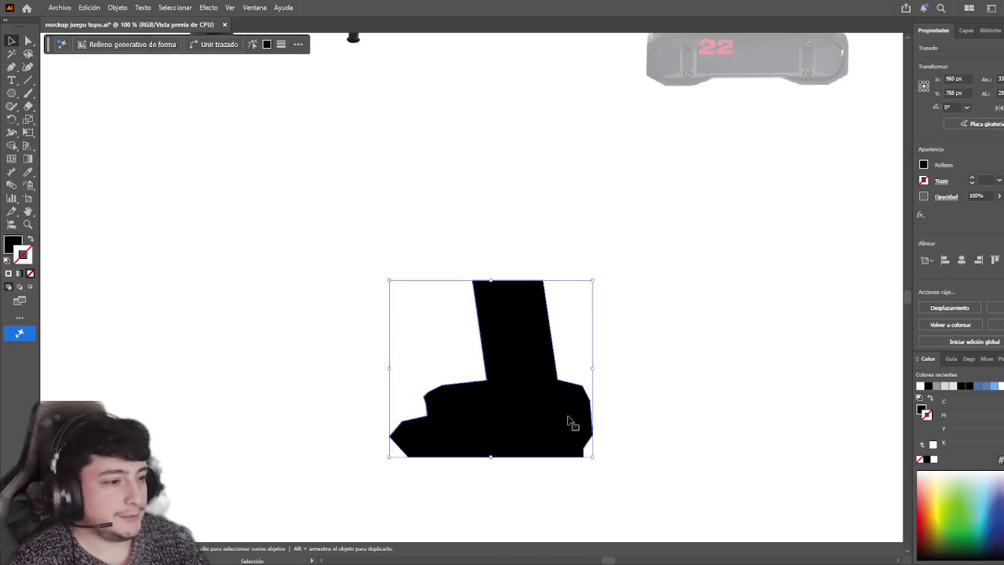
{"action": "left_click_drag", "start_coordinate": [595, 369], "coordinate": [628, 370]}
{"action": "left_click", "coordinate": [679, 413]}
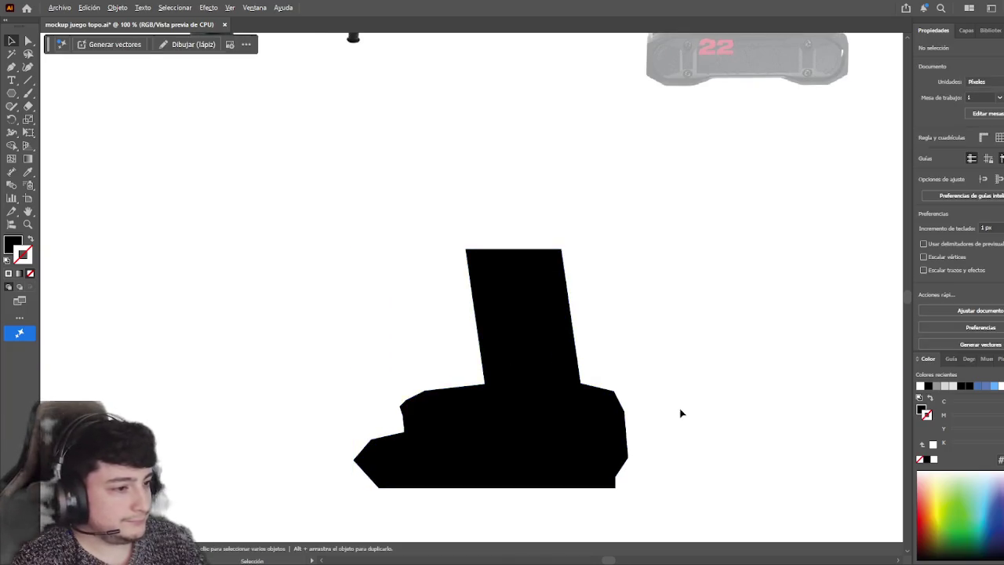
{"action": "scroll", "coordinate": [679, 408], "scroll_direction": "down", "scroll_amount": 1, "text": "alt"}
{"action": "scroll", "coordinate": [589, 345], "scroll_direction": "up", "scroll_amount": 1}
{"action": "scroll", "coordinate": [588, 345], "scroll_direction": "down", "scroll_amount": 1}
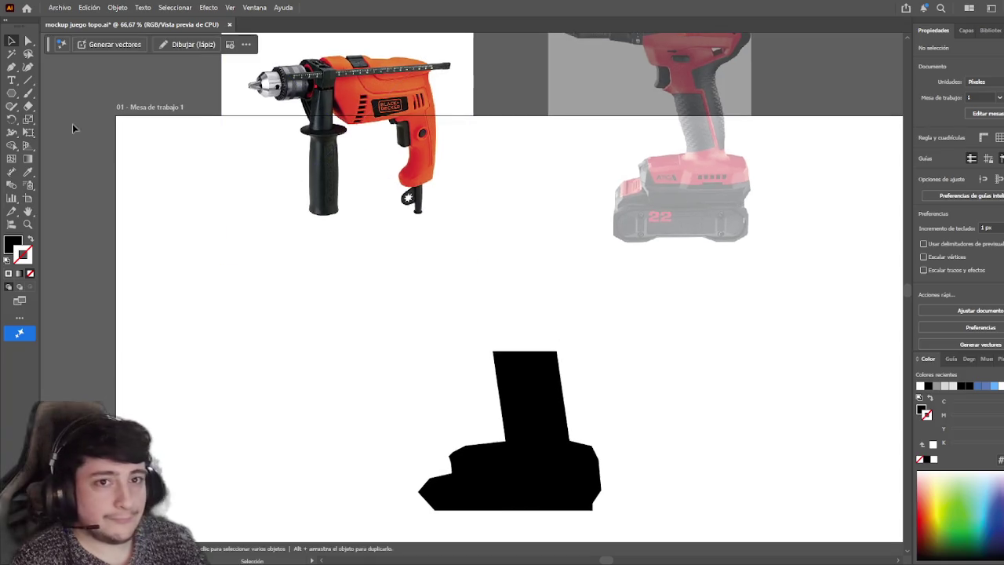
{"action": "left_click", "coordinate": [12, 66]}
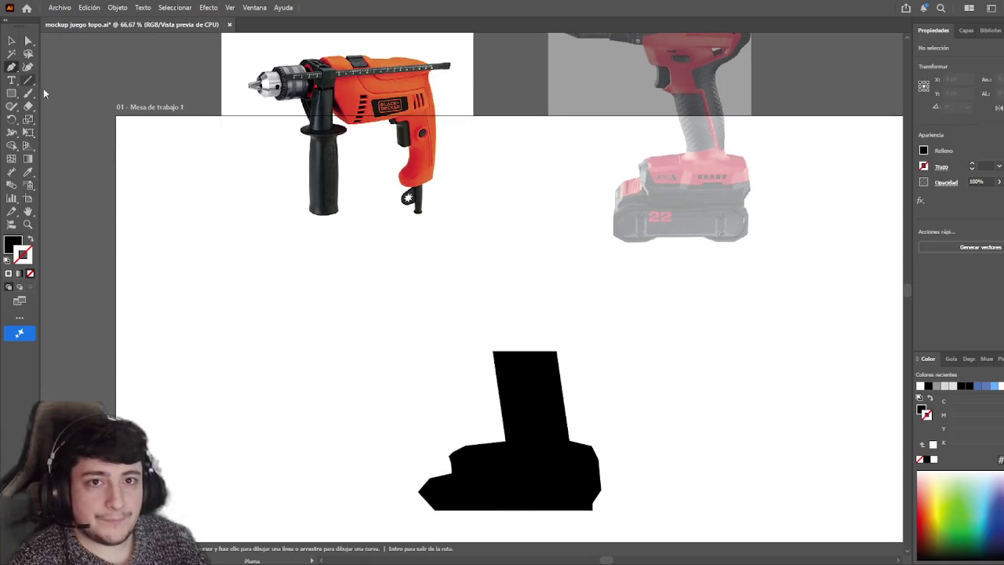
- Continue the Pen outline from the silhouette's top, extending left into a slanted arm and front block
{"action": "scroll", "coordinate": [494, 357], "scroll_direction": "up", "scroll_amount": 2, "text": "alt"}
{"action": "scroll", "coordinate": [494, 357], "scroll_direction": "up", "scroll_amount": 1, "text": "alt"}
{"action": "left_click", "coordinate": [495, 349]}
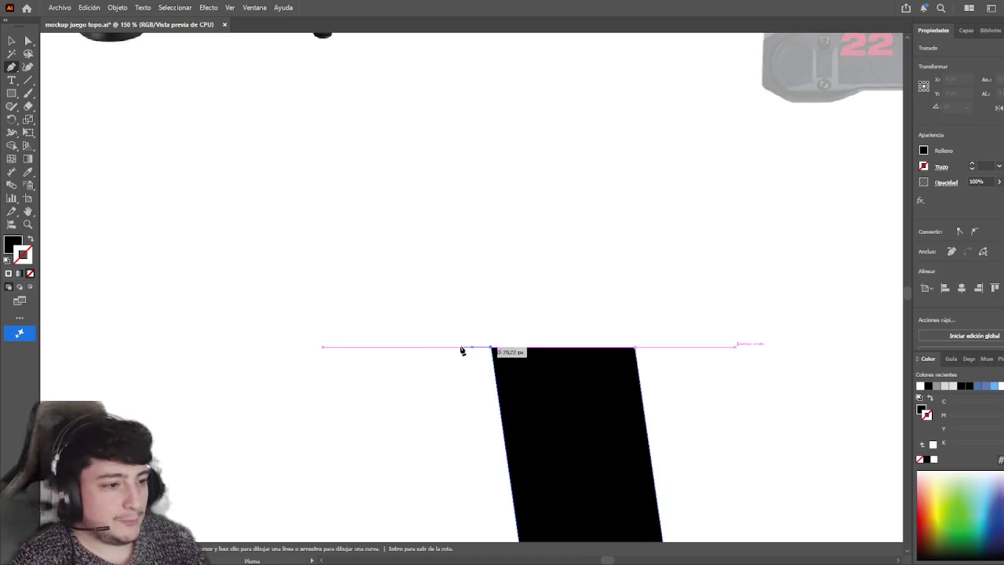
{"action": "scroll", "coordinate": [356, 314], "scroll_direction": "down", "scroll_amount": 1, "text": "alt"}
{"action": "scroll", "coordinate": [421, 329], "scroll_direction": "down", "scroll_amount": 1, "text": "alt"}
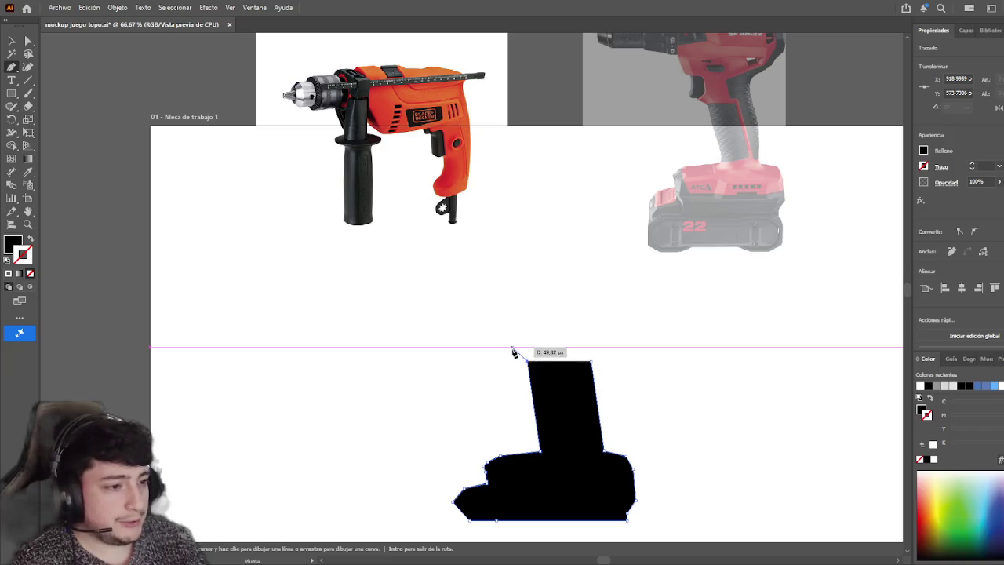
{"action": "left_click", "coordinate": [517, 354]}
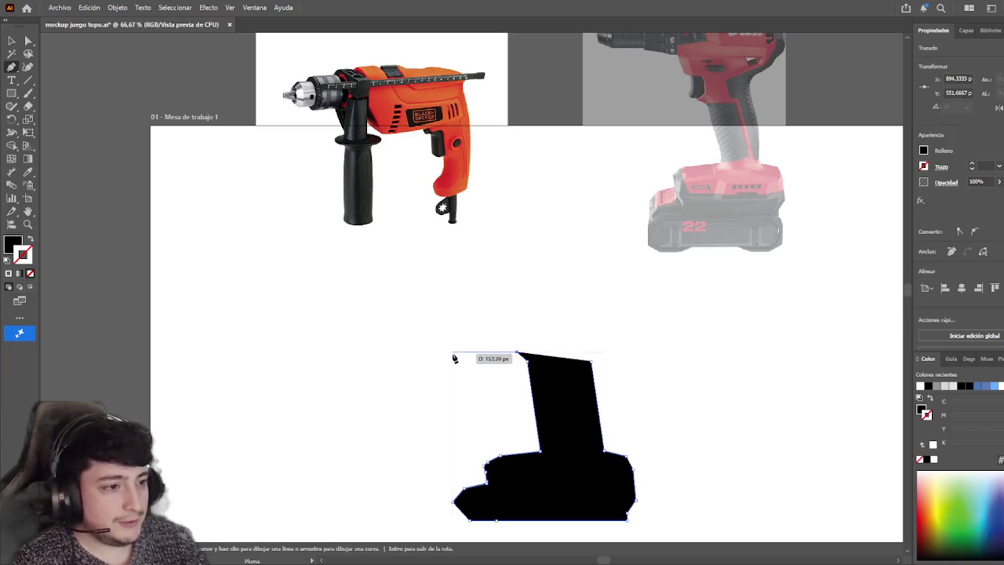
{"action": "left_click", "coordinate": [433, 352]}
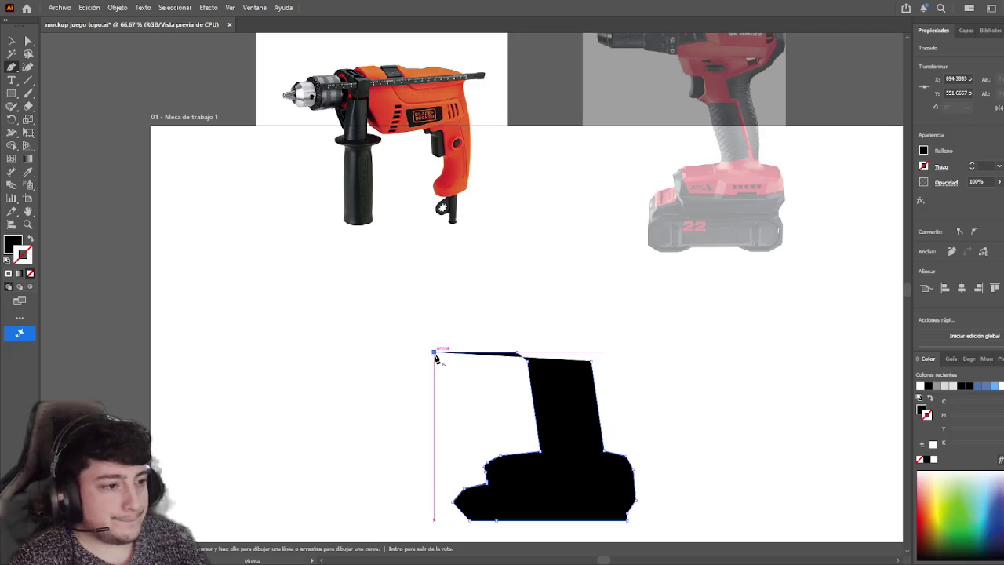
{"action": "left_click", "coordinate": [403, 319]}
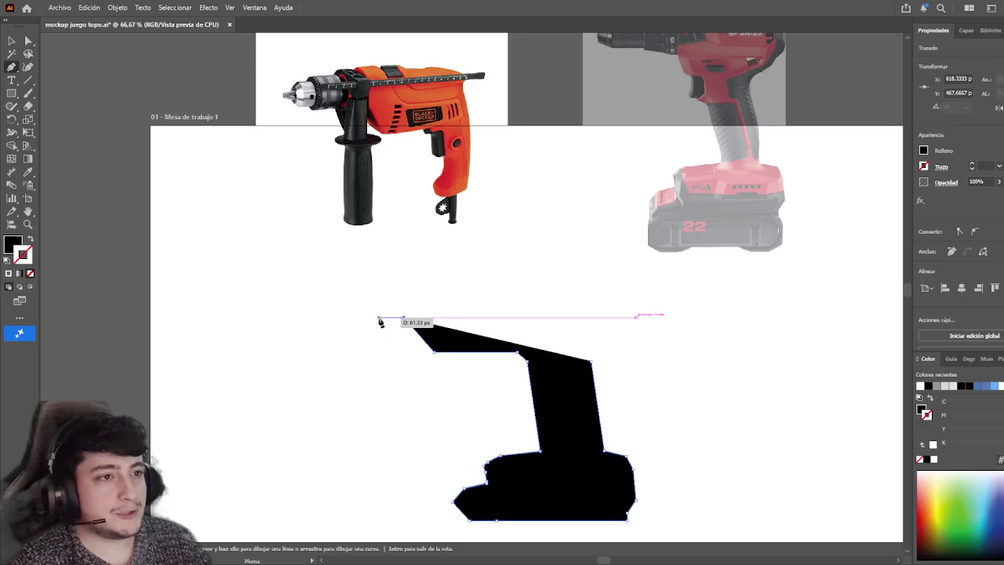
{"action": "left_click", "coordinate": [379, 319]}
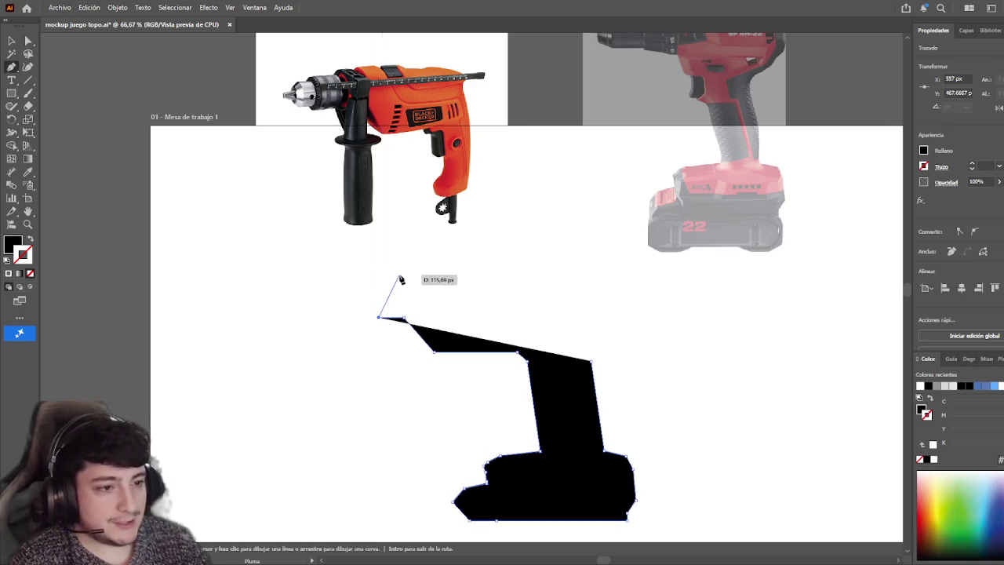
{"action": "left_click", "coordinate": [379, 291]}
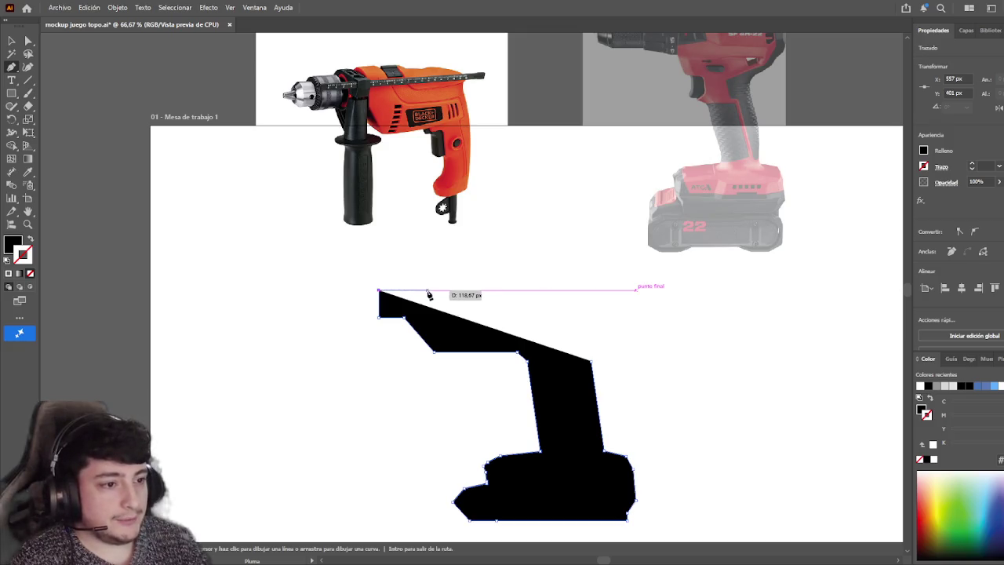
- Run the raised top edge back to the right and add a notch near the top-right
{"action": "left_click", "coordinate": [429, 290]}
{"action": "left_click", "coordinate": [459, 286]}
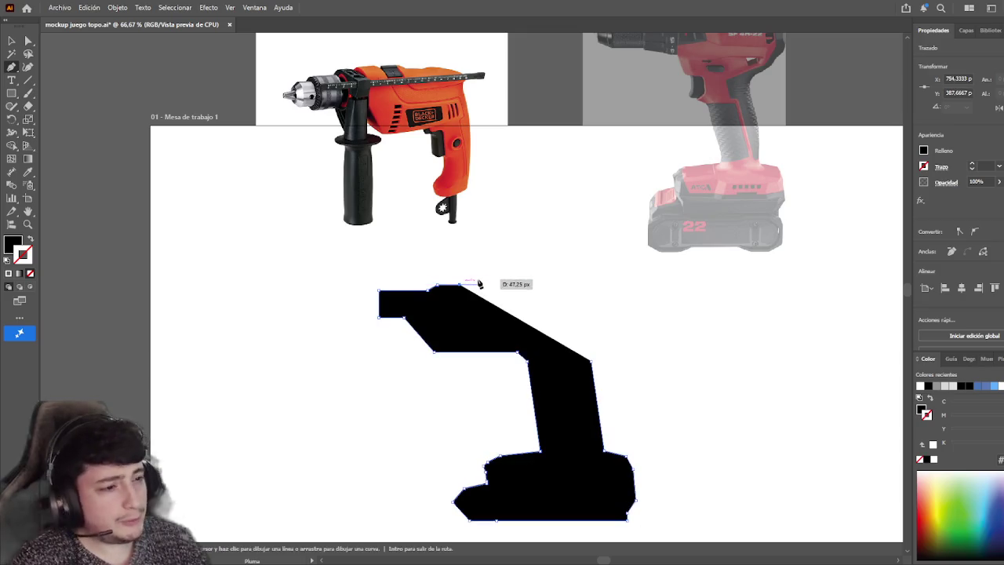
{"action": "left_click", "coordinate": [464, 280]}
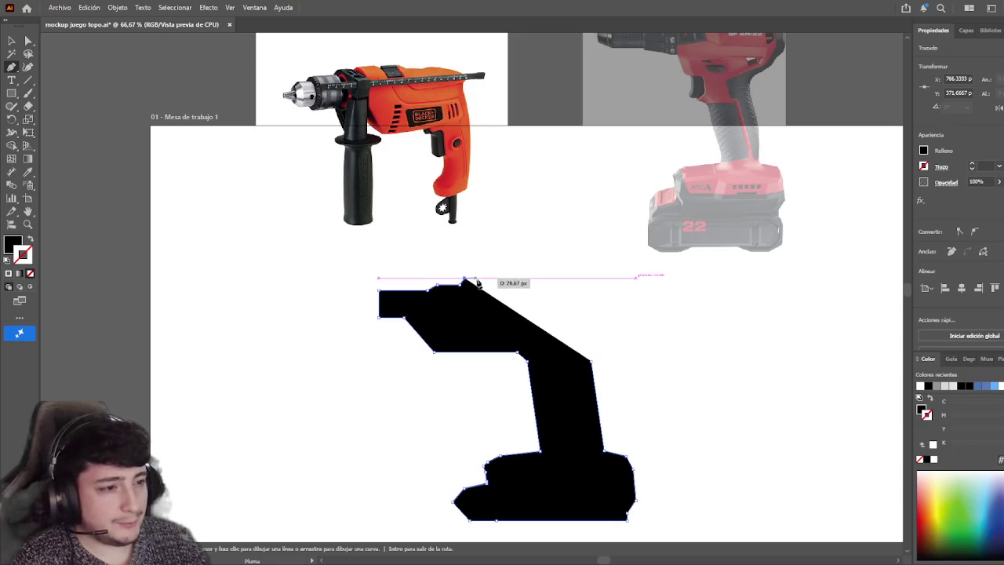
{"action": "left_click", "coordinate": [488, 277]}
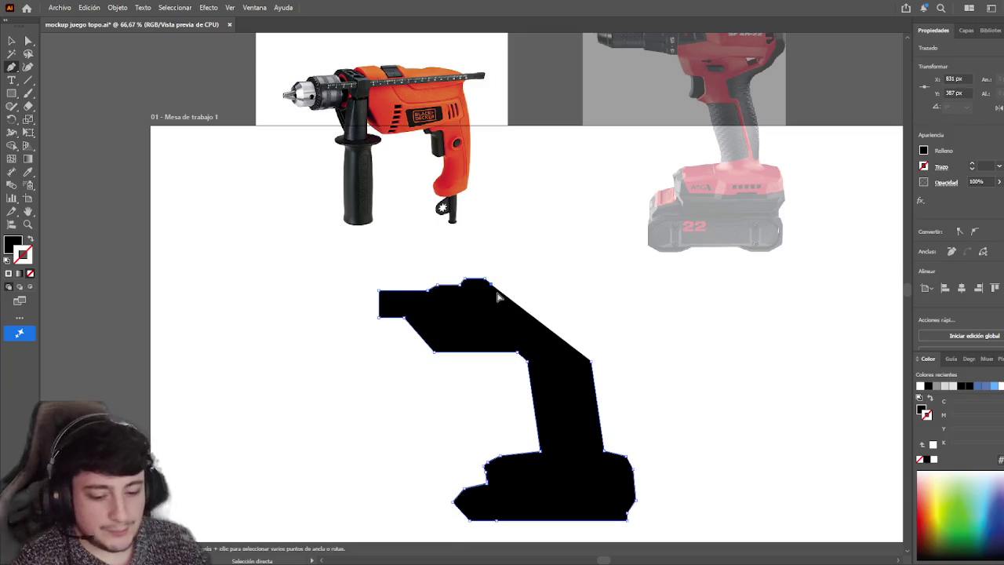
{"action": "scroll", "coordinate": [491, 289], "scroll_direction": "up", "scroll_amount": 1}
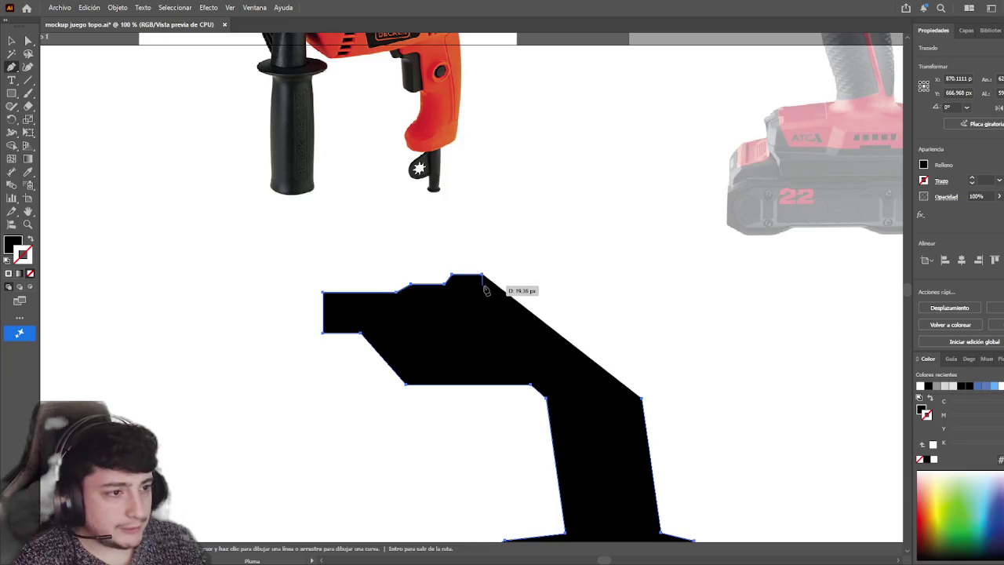
{"action": "scroll", "coordinate": [549, 290], "scroll_direction": "down", "scroll_amount": 1}
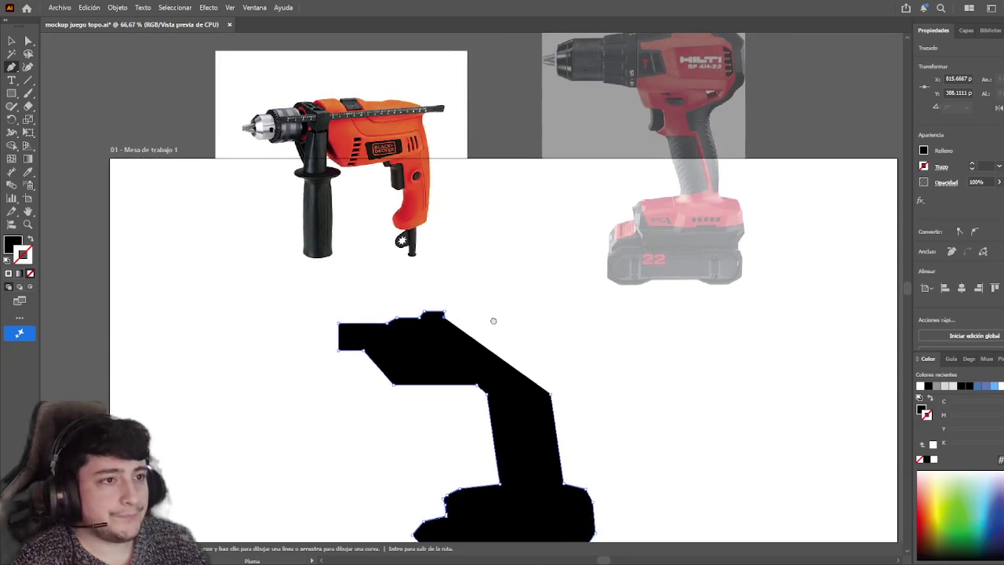
{"action": "left_click", "coordinate": [437, 322]}
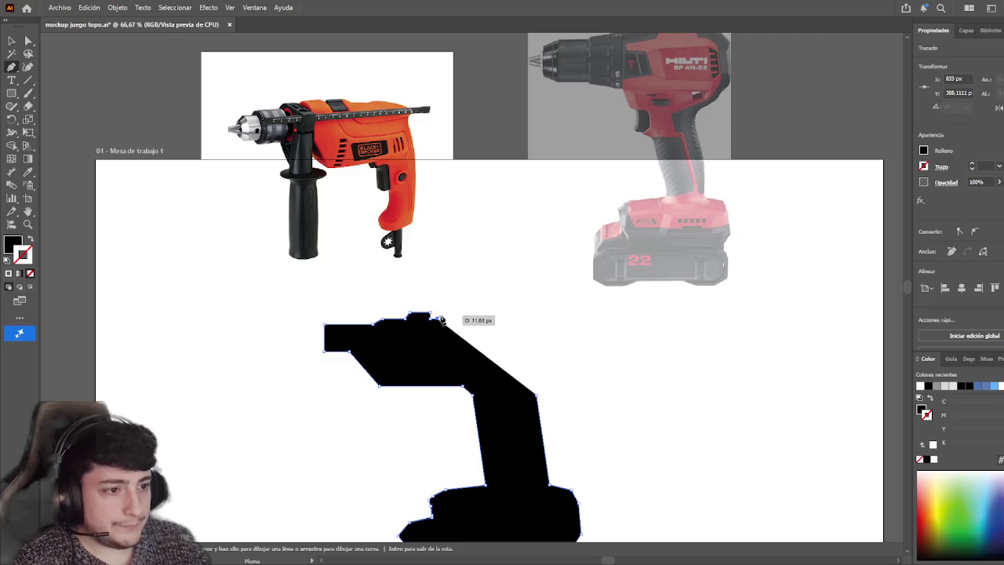
{"action": "left_click", "coordinate": [439, 313]}
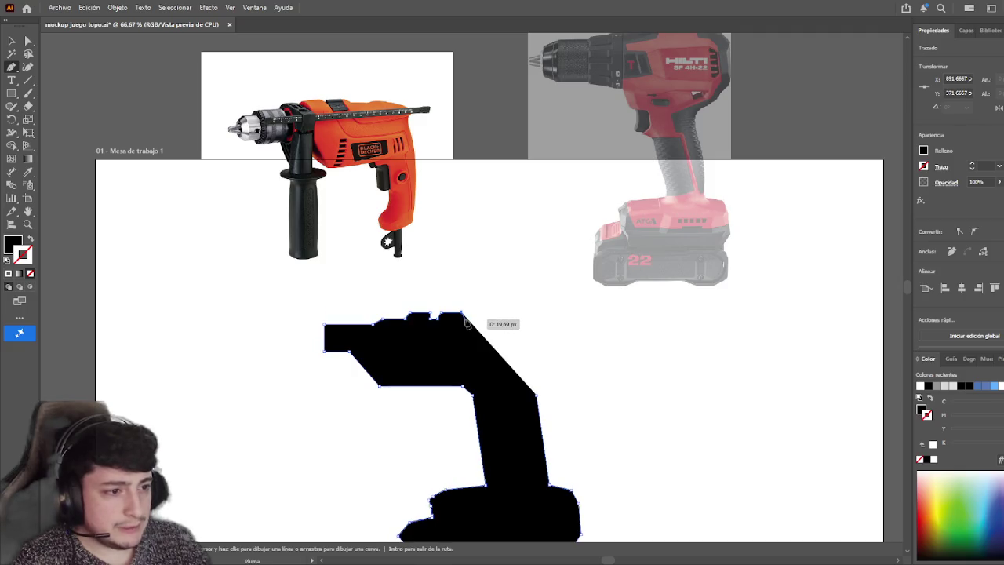
- Add another top notch, a flat bevelled top-right corner, and the outline down the right edge
{"action": "left_click_drag", "start_coordinate": [466, 322], "coordinate": [495, 325]}
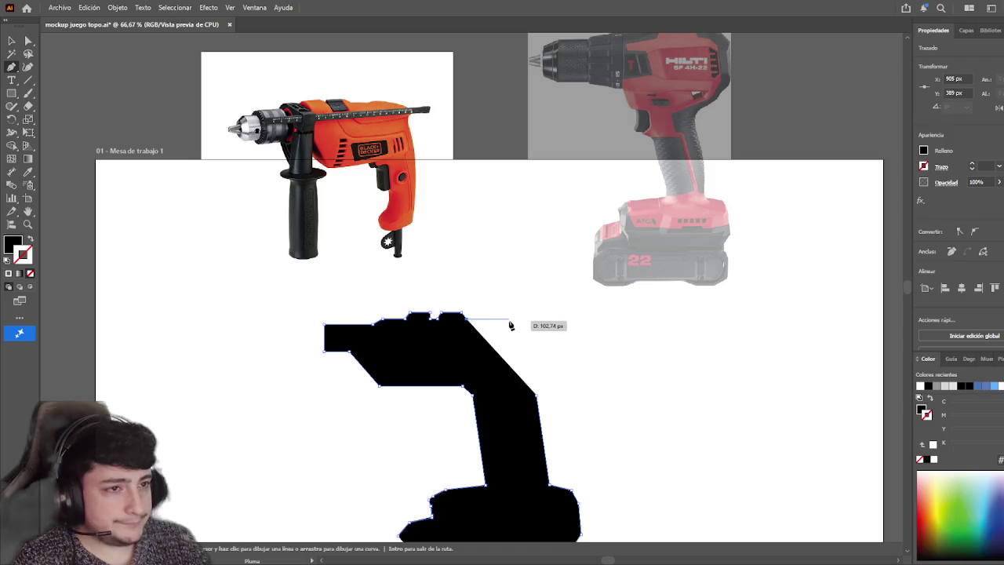
{"action": "left_click", "coordinate": [506, 322]}
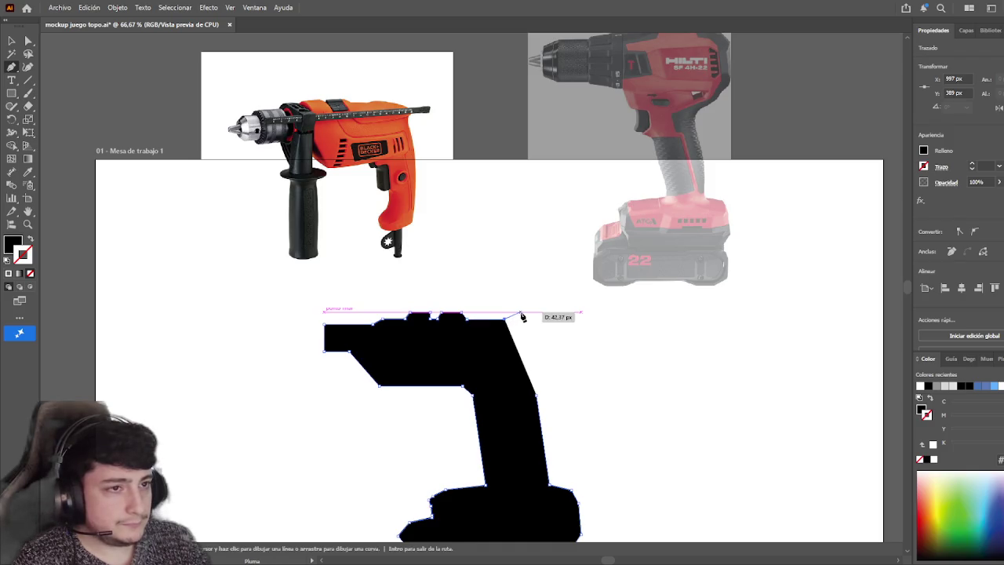
{"action": "left_click", "coordinate": [515, 314]}
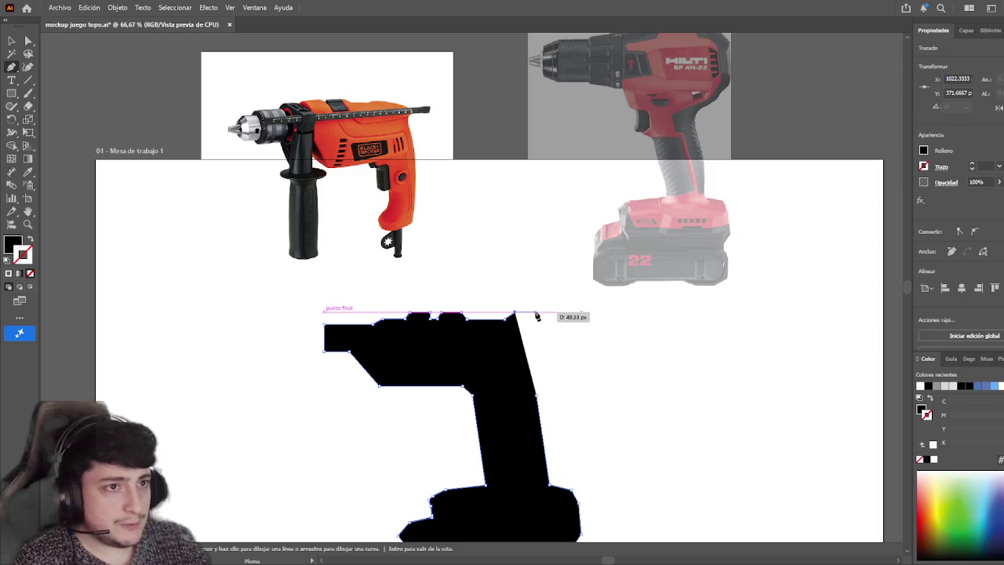
{"action": "left_click", "coordinate": [536, 314]}
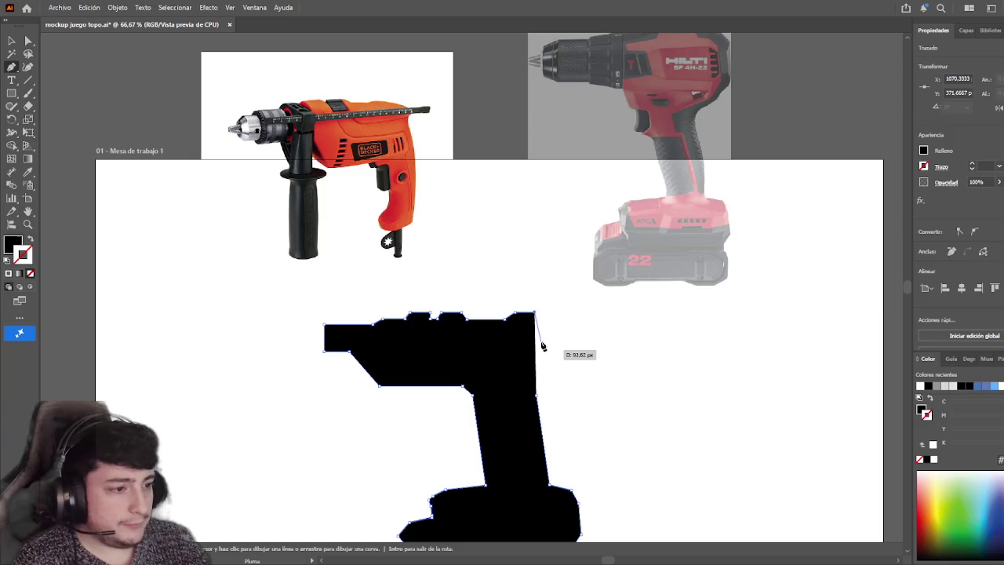
{"action": "left_click", "coordinate": [536, 394]}
- Deselect everything and pan so the finished silhouette sits higher in view
{"action": "left_click", "coordinate": [11, 46]}
{"action": "left_click", "coordinate": [226, 294]}
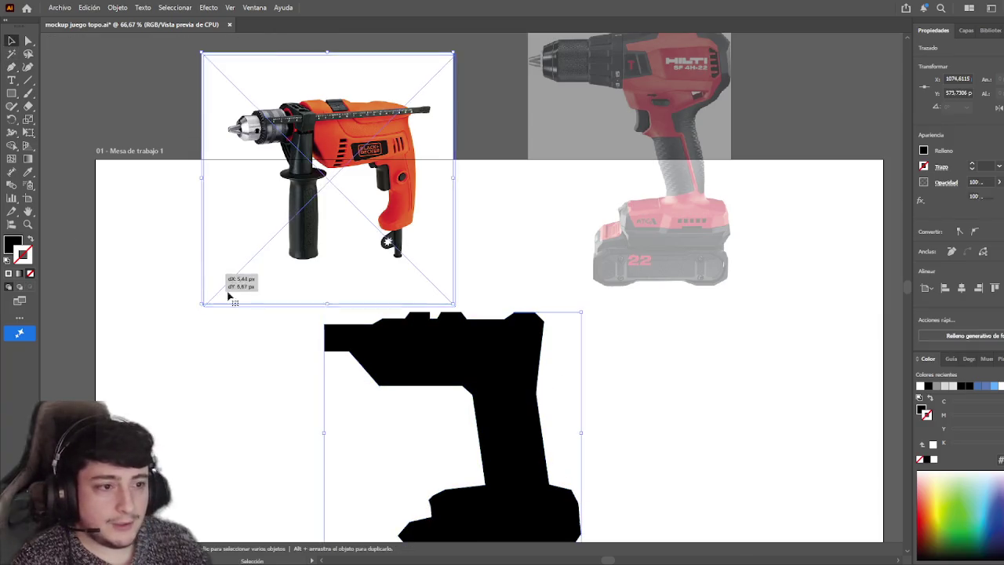
{"action": "left_click", "coordinate": [273, 381]}
{"action": "scroll", "coordinate": [272, 384], "scroll_direction": "down", "scroll_amount": 1}
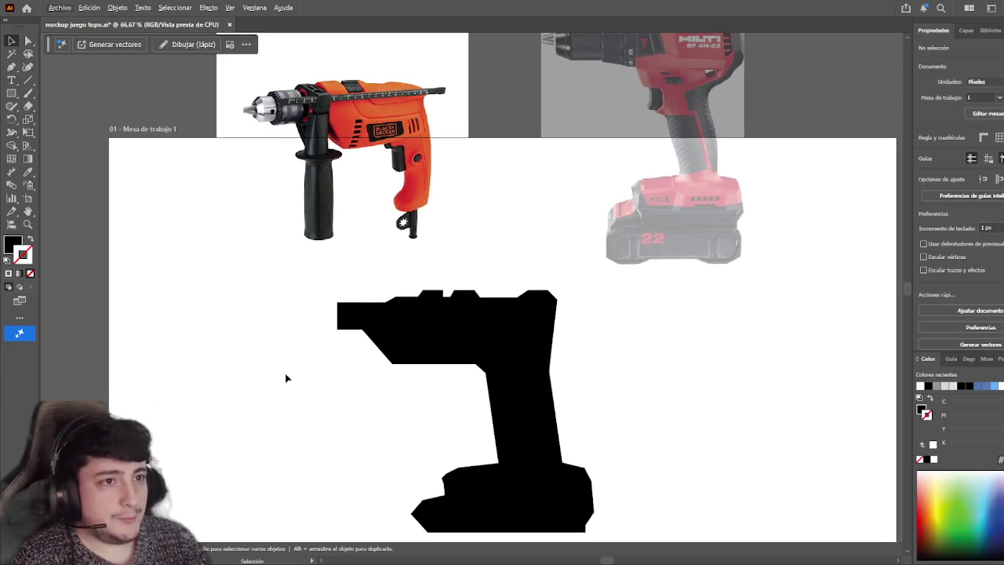
{"action": "scroll", "coordinate": [282, 380], "scroll_direction": "down", "scroll_amount": 1}
{"action": "scroll", "coordinate": [315, 385], "scroll_direction": "up", "scroll_amount": 1}
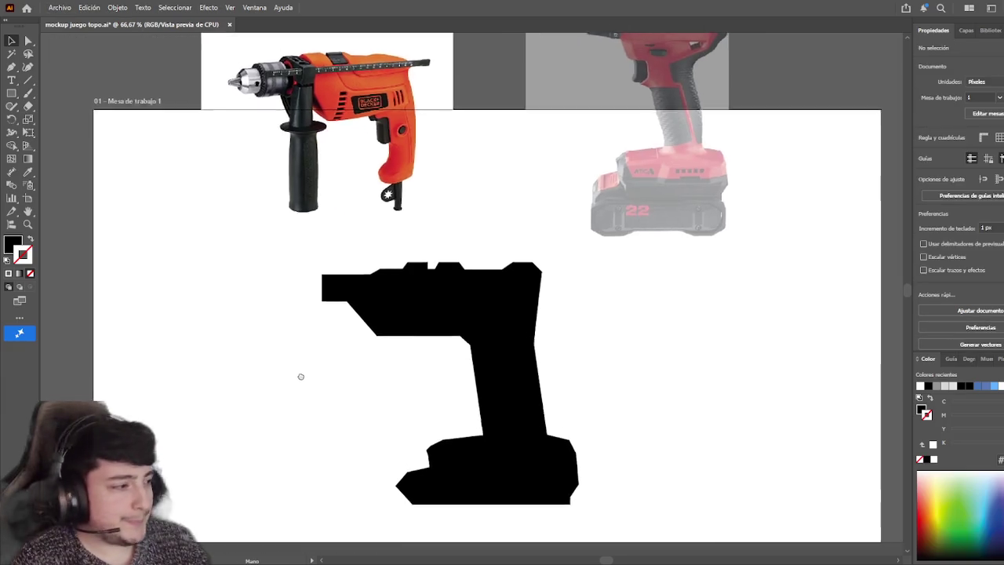
{"action": "scroll", "coordinate": [267, 259], "scroll_direction": "up", "scroll_amount": 1}
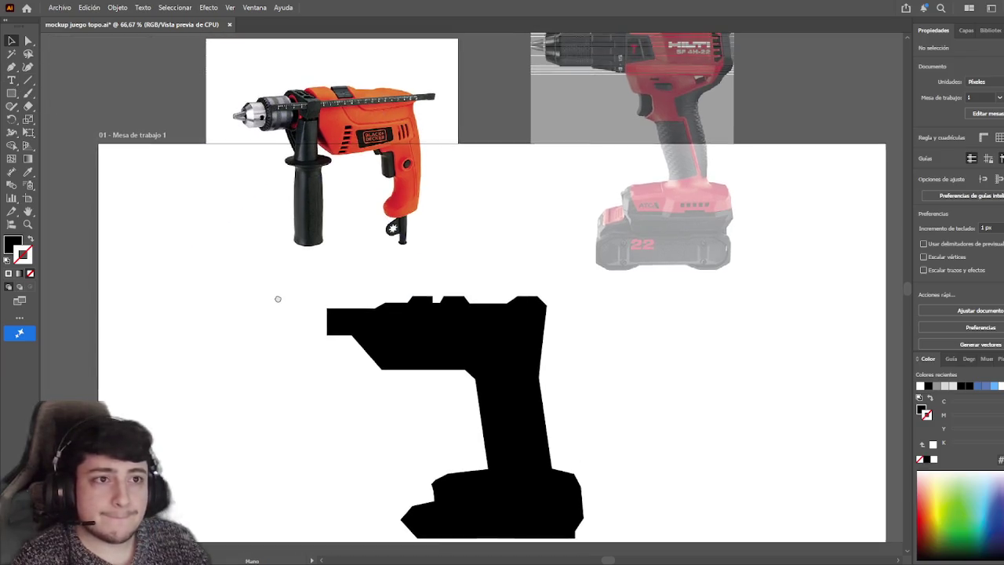
{"action": "left_click_drag", "start_coordinate": [295, 290], "coordinate": [259, 283]}
{"action": "left_click", "coordinate": [258, 359]}
{"action": "left_click_drag", "start_coordinate": [258, 358], "coordinate": [267, 305]}
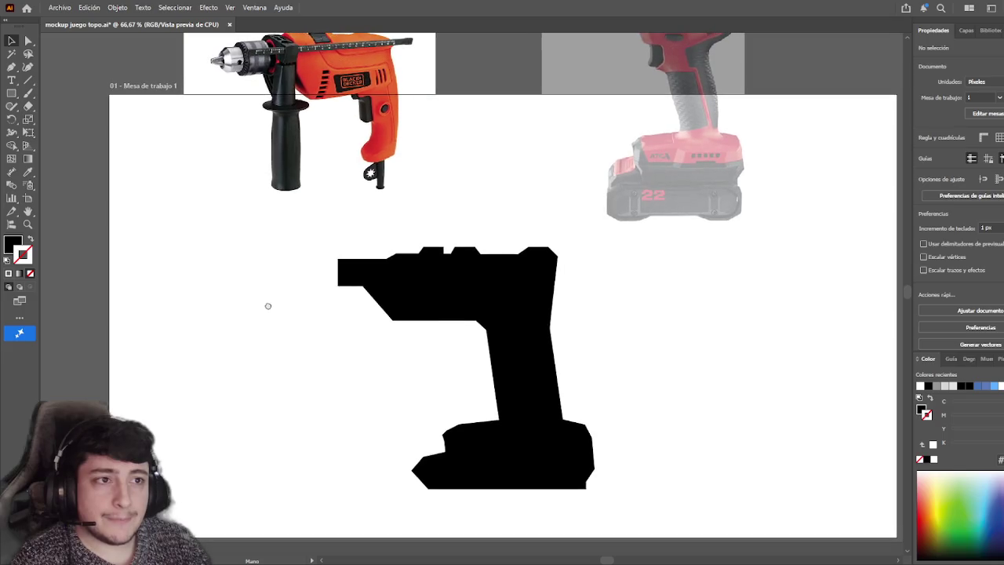
{"action": "left_click", "coordinate": [11, 92]}
{"action": "scroll", "coordinate": [451, 361], "scroll_direction": "up", "scroll_amount": 2}
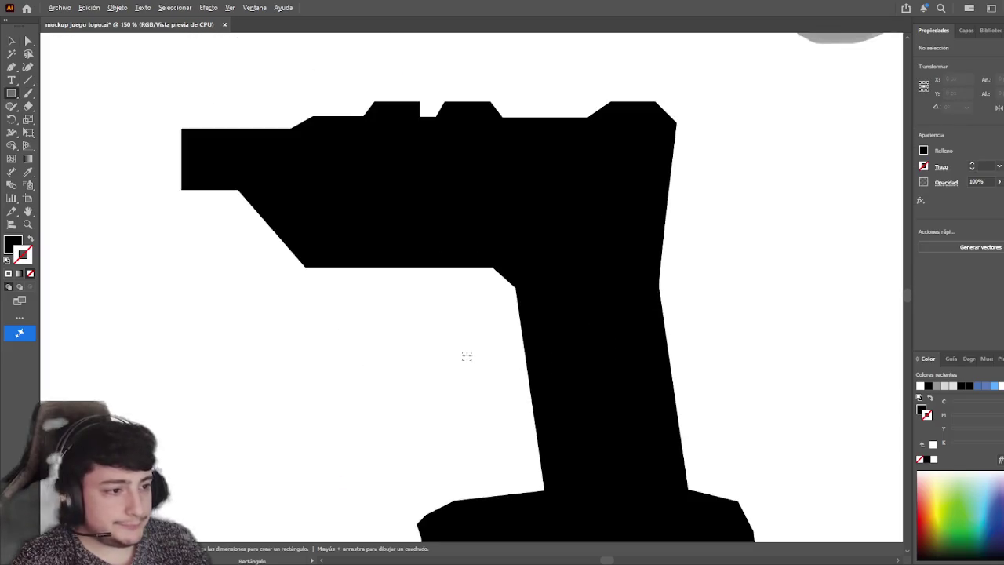
- Draw a small black rectangle under the drill body and move it up beside the grip
{"action": "mouse_move", "coordinate": [478, 306]}
{"action": "left_mouse_down"}
{"action": "mouse_move", "coordinate": [510, 379]}
{"action": "mouse_move", "coordinate": [501, 349]}
{"action": "mouse_move", "coordinate": [519, 328]}
{"action": "left_mouse_up"}
{"action": "key", "text": "v"}
{"action": "left_click", "coordinate": [369, 405]}
{"action": "left_click", "coordinate": [437, 407]}
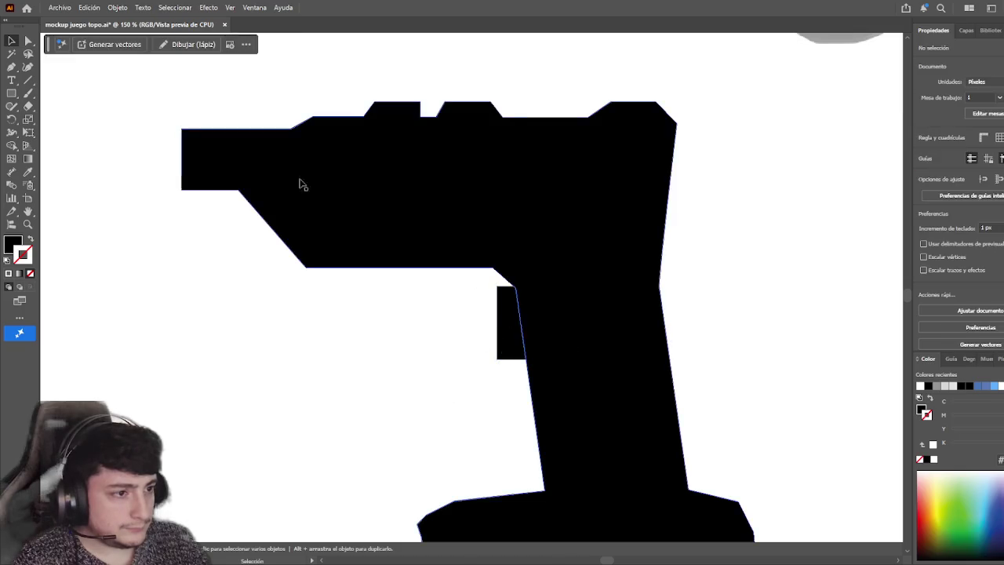
{"action": "left_click_drag", "start_coordinate": [401, 75], "coordinate": [27, 49]}
{"action": "mouse_move", "coordinate": [507, 330]}
{"action": "left_mouse_down"}
{"action": "mouse_move", "coordinate": [499, 302]}
{"action": "mouse_move", "coordinate": [518, 301]}
{"action": "mouse_move", "coordinate": [503, 297]}
{"action": "left_mouse_up"}
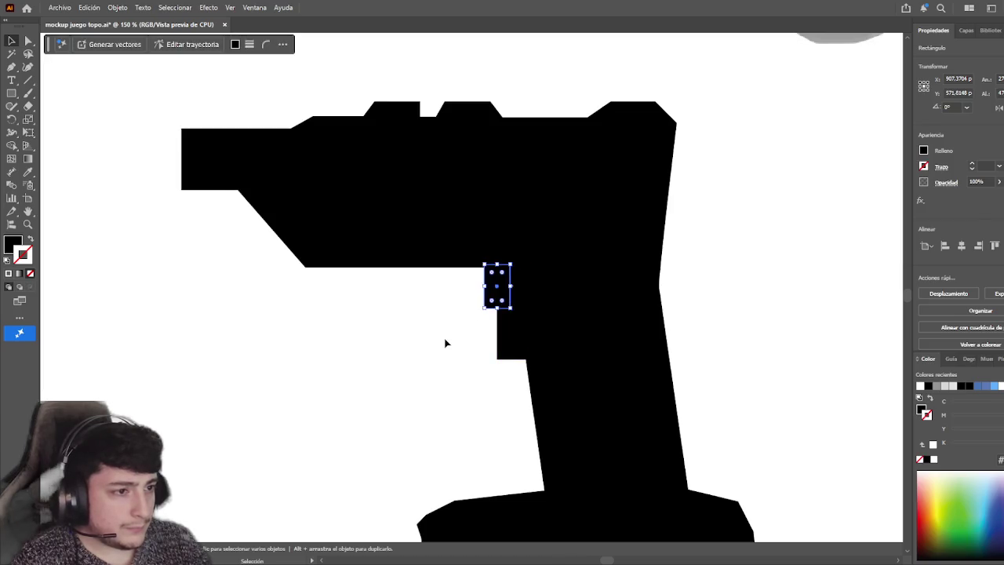
{"action": "left_click", "coordinate": [448, 350]}
- Resize the small rectangle into a short square filling the notch
{"action": "scroll", "coordinate": [449, 349], "scroll_direction": "down", "scroll_amount": 1}
{"action": "scroll", "coordinate": [466, 331], "scroll_direction": "up", "scroll_amount": 1}
{"action": "scroll", "coordinate": [466, 322], "scroll_direction": "down", "scroll_amount": 1}
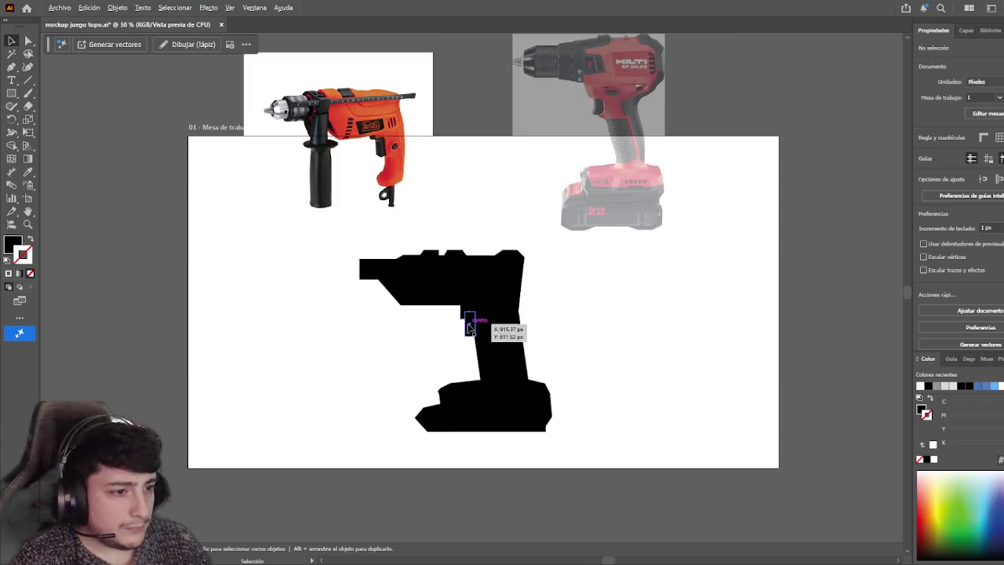
{"action": "scroll", "coordinate": [464, 313], "scroll_direction": "up", "scroll_amount": 3}
{"action": "scroll", "coordinate": [464, 314], "scroll_direction": "up", "scroll_amount": 1}
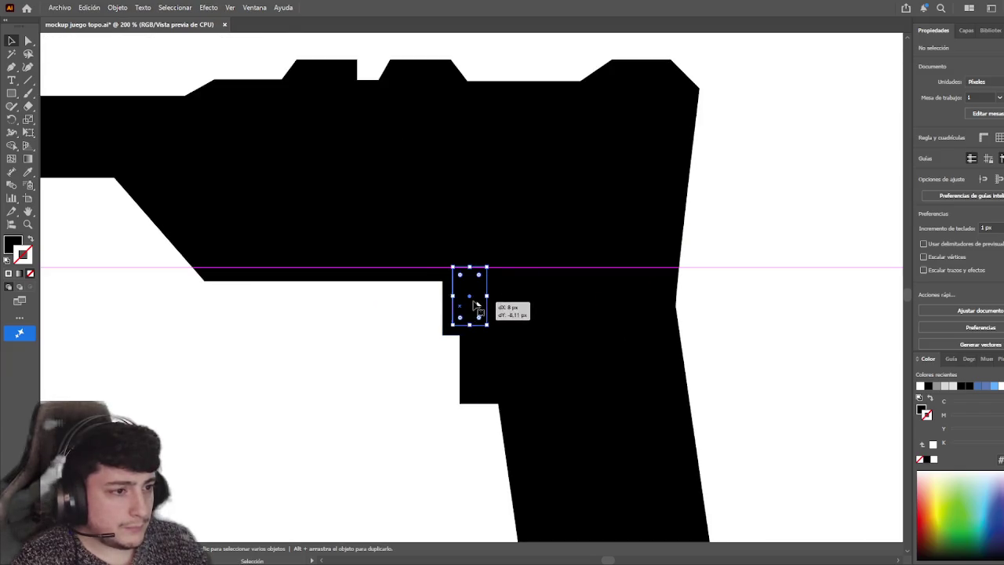
{"action": "left_click", "coordinate": [471, 290]}
{"action": "left_click_drag", "start_coordinate": [470, 266], "coordinate": [470, 275]}
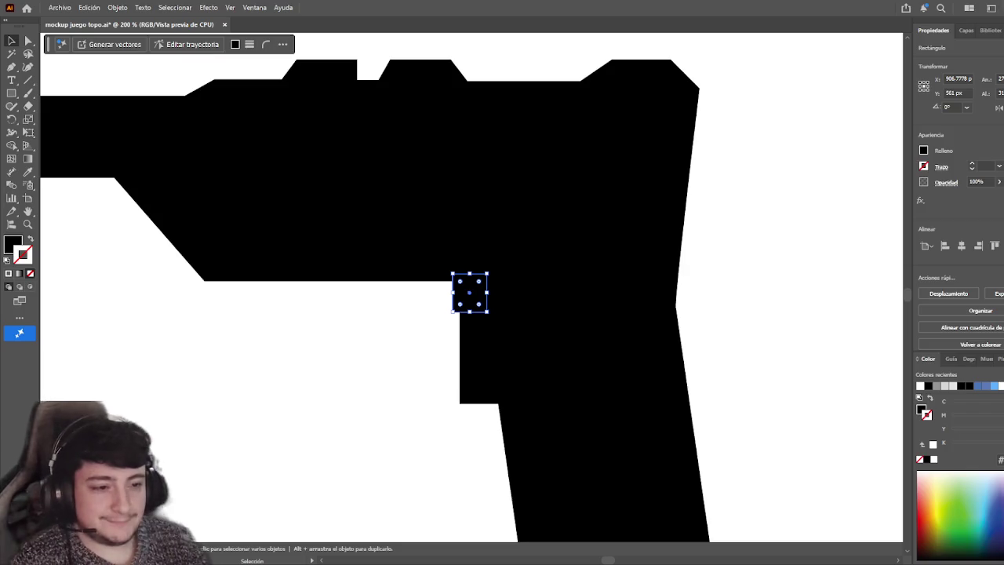
{"action": "left_click", "coordinate": [431, 328]}
- Drag the faded red drill photo down and right next to the silhouette
{"action": "scroll", "coordinate": [471, 302], "scroll_direction": "down", "scroll_amount": 1}
{"action": "scroll", "coordinate": [469, 298], "scroll_direction": "up", "scroll_amount": 1}
{"action": "scroll", "coordinate": [469, 300], "scroll_direction": "up", "scroll_amount": 3}
{"action": "scroll", "coordinate": [394, 367], "scroll_direction": "down", "scroll_amount": 3}
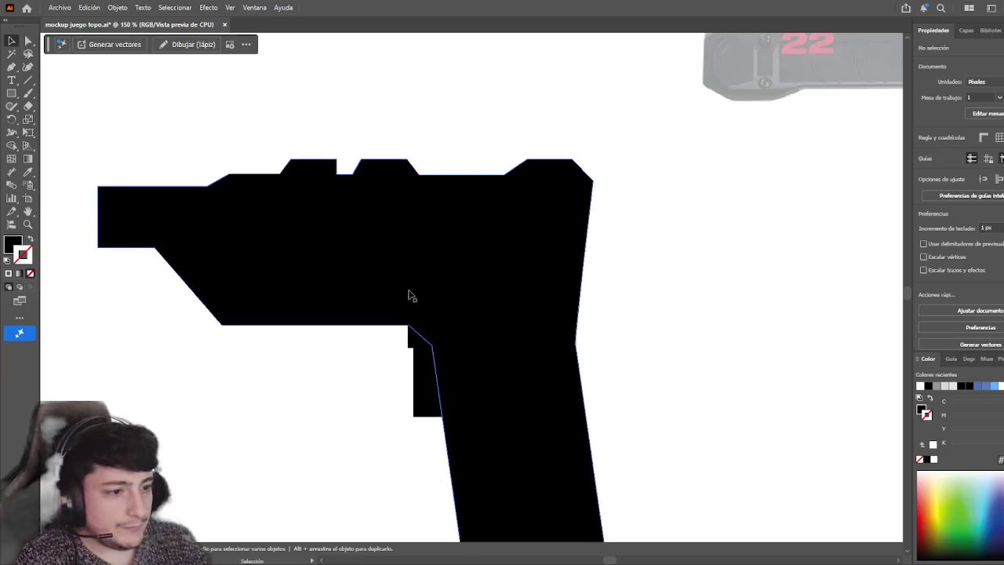
{"action": "scroll", "coordinate": [403, 298], "scroll_direction": "up", "scroll_amount": 2}
{"action": "scroll", "coordinate": [448, 352], "scroll_direction": "down", "scroll_amount": 3}
{"action": "scroll", "coordinate": [472, 315], "scroll_direction": "up", "scroll_amount": 1}
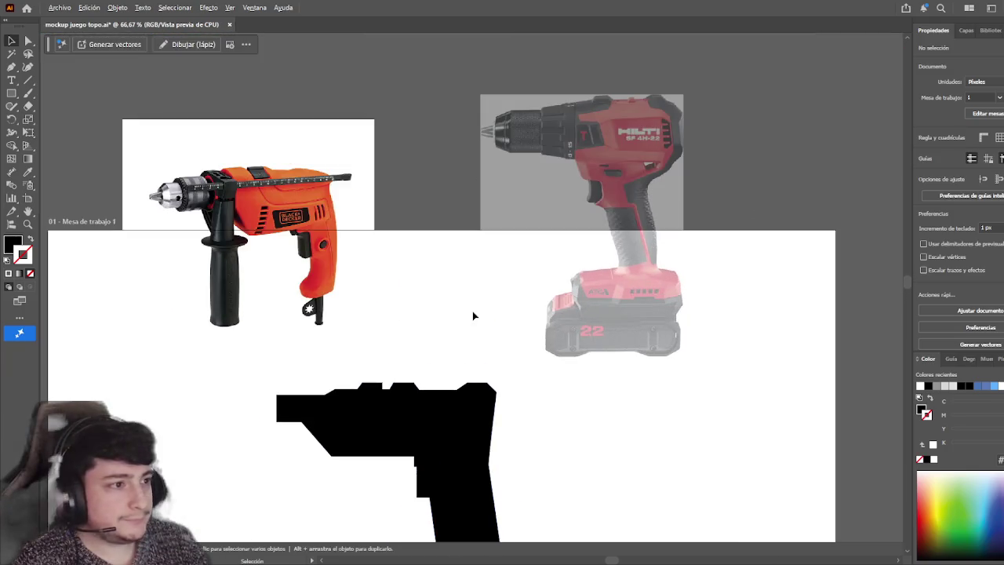
{"action": "left_click_drag", "start_coordinate": [611, 237], "coordinate": [655, 384]}
- Nudge the photo to match the silhouette's height, then deselect it
{"action": "scroll", "coordinate": [655, 385], "scroll_direction": "down", "scroll_amount": 2}
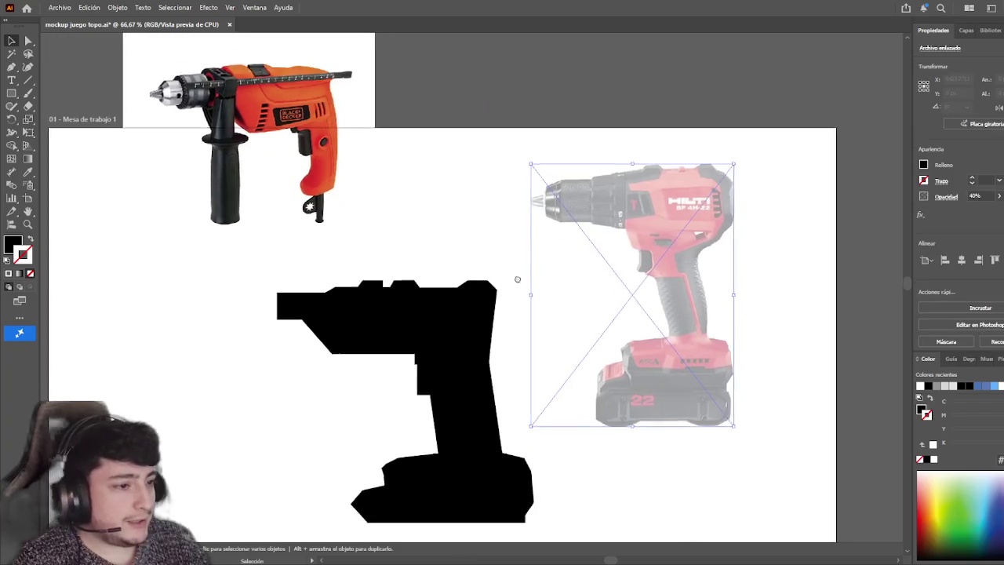
{"action": "scroll", "coordinate": [673, 384], "scroll_direction": "up", "scroll_amount": 1}
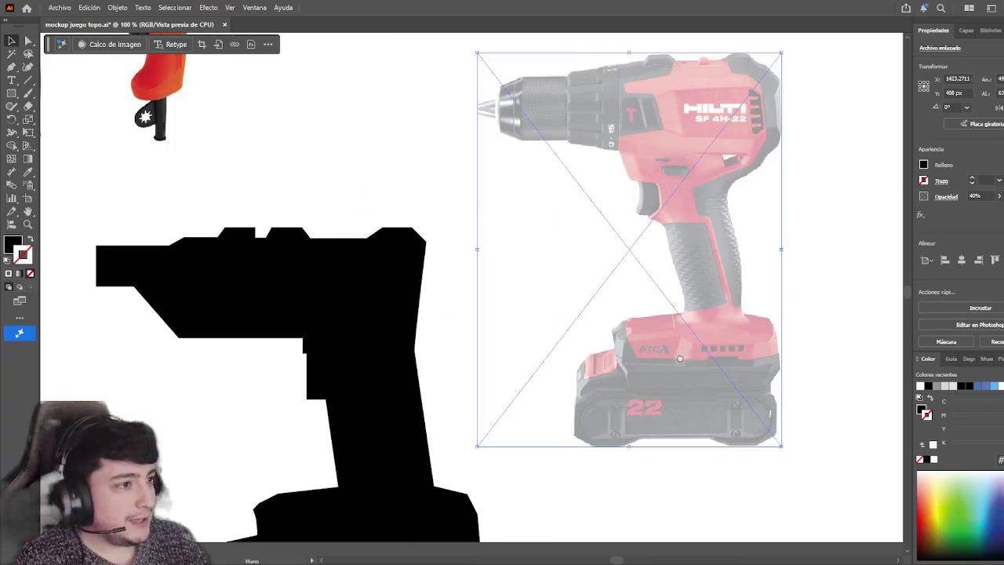
{"action": "scroll", "coordinate": [679, 358], "scroll_direction": "up", "scroll_amount": 1}
{"action": "scroll", "coordinate": [679, 357], "scroll_direction": "up", "scroll_amount": 1}
{"action": "scroll", "coordinate": [673, 294], "scroll_direction": "down", "scroll_amount": 2}
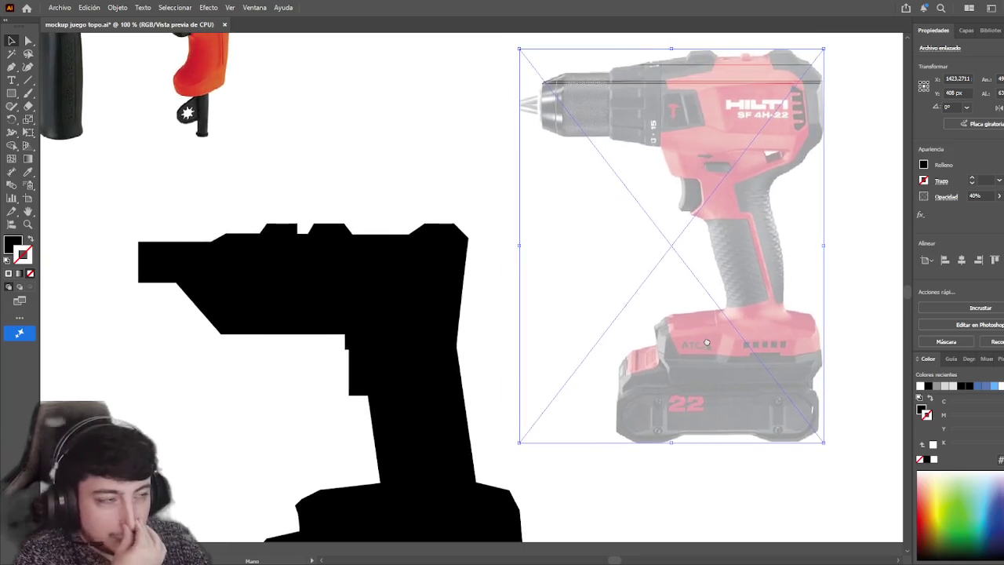
{"action": "left_click", "coordinate": [285, 410]}
{"action": "key", "text": "ctrl+shift+a"}
{"action": "mouse_move", "coordinate": [569, 346]}
{"action": "left_mouse_down"}
{"action": "mouse_move", "coordinate": [585, 288]}
{"action": "mouse_move", "coordinate": [585, 305]}
{"action": "left_mouse_up"}
{"action": "key", "text": "ctrl+shift+a"}
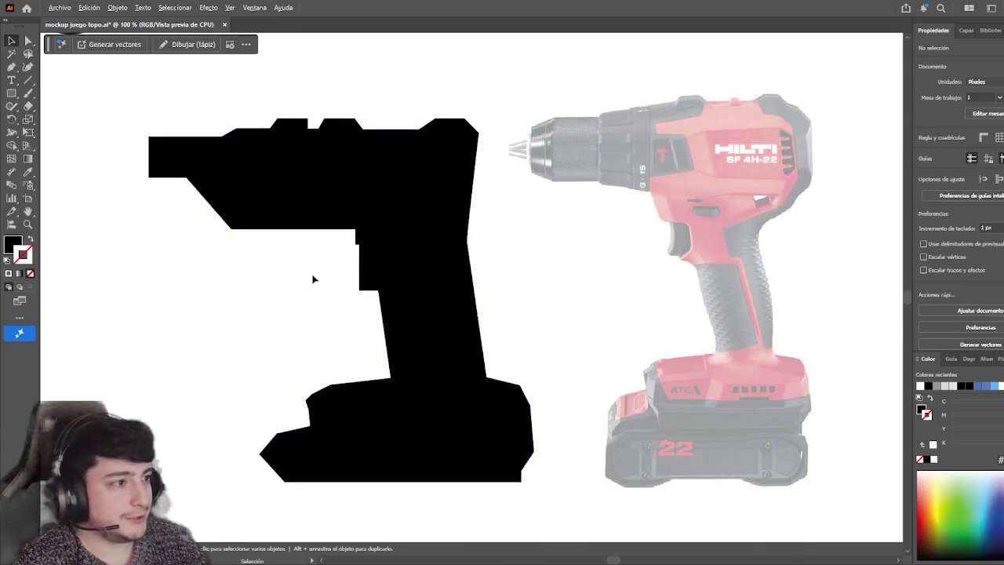
{"action": "scroll", "coordinate": [312, 278], "scroll_direction": "up", "scroll_amount": 1}
- Nudge the small black square up flush against the body's underside beside the grip
{"action": "left_click", "coordinate": [382, 223]}
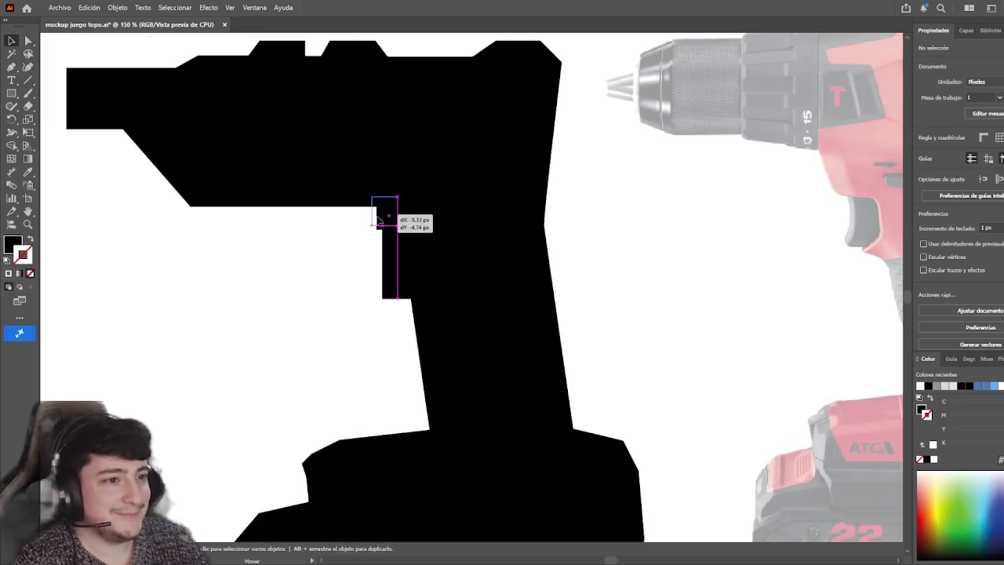
{"action": "scroll", "coordinate": [561, 269], "scroll_direction": "right", "scroll_amount": 2}
{"action": "scroll", "coordinate": [517, 261], "scroll_direction": "right", "scroll_amount": 2}
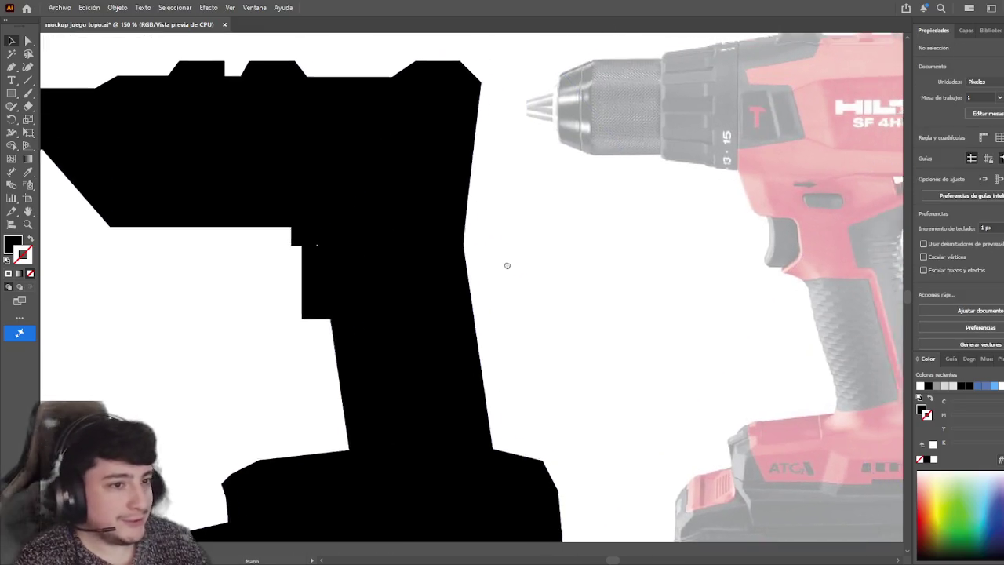
{"action": "mouse_move", "coordinate": [304, 288]}
{"action": "left_mouse_down"}
{"action": "mouse_move", "coordinate": [304, 267]}
{"action": "mouse_move", "coordinate": [296, 278]}
{"action": "left_mouse_up"}
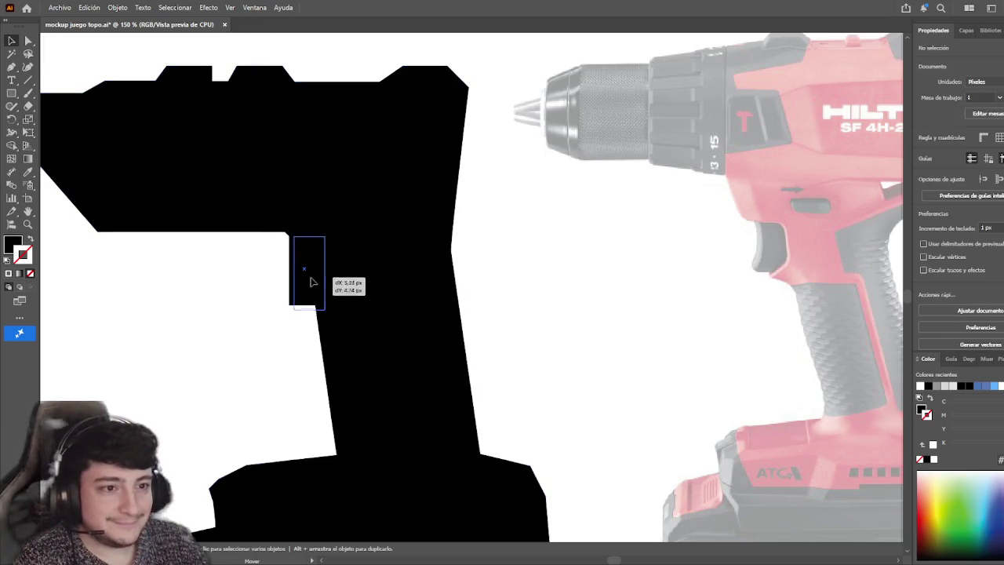
{"action": "scroll", "coordinate": [475, 314], "scroll_direction": "right", "scroll_amount": 3}
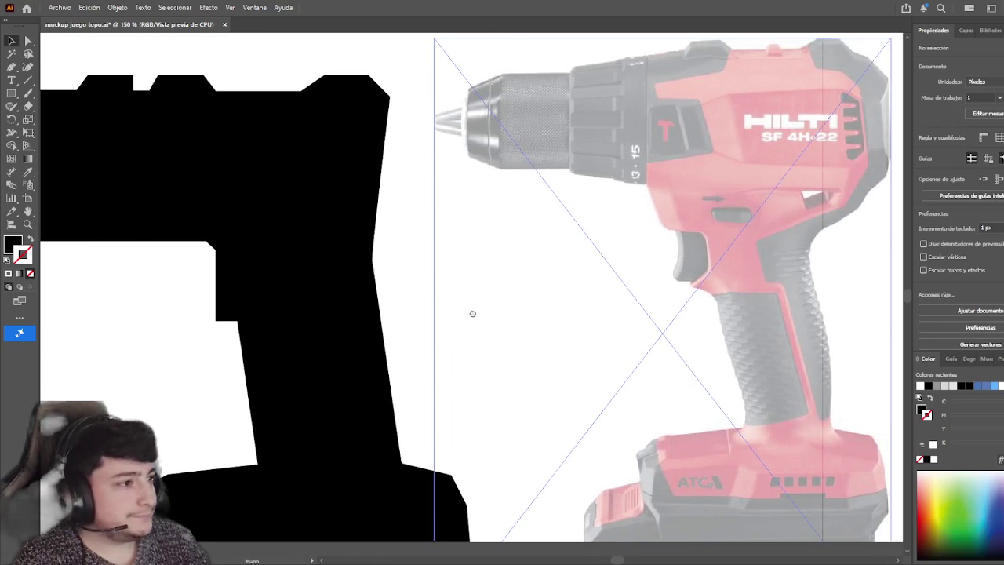
{"action": "left_click_drag", "start_coordinate": [475, 314], "coordinate": [560, 312]}
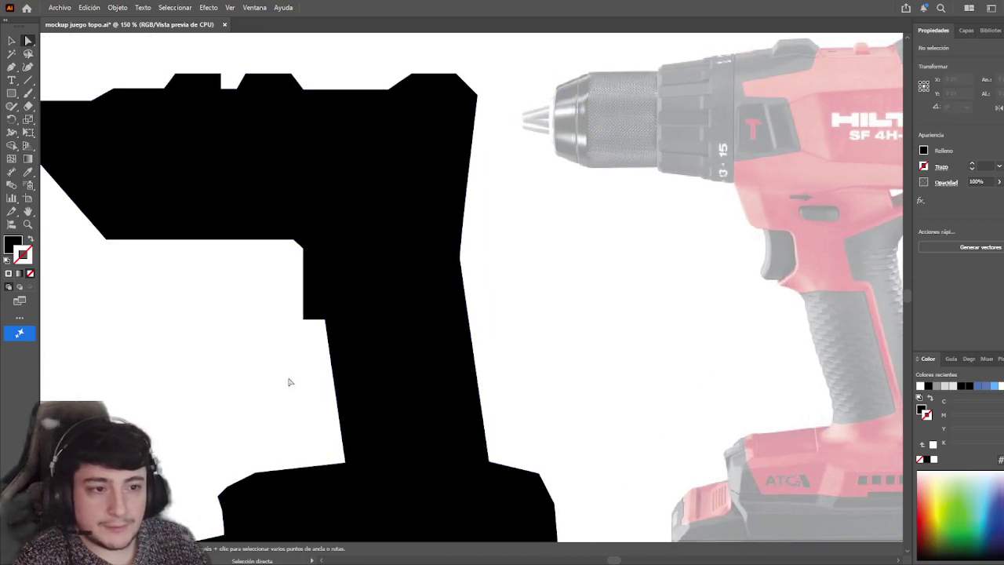
- Slant the notch block's bottom and left edges by moving its anchor points
{"action": "left_click", "coordinate": [305, 319]}
{"action": "left_click_drag", "start_coordinate": [305, 321], "coordinate": [305, 313]}
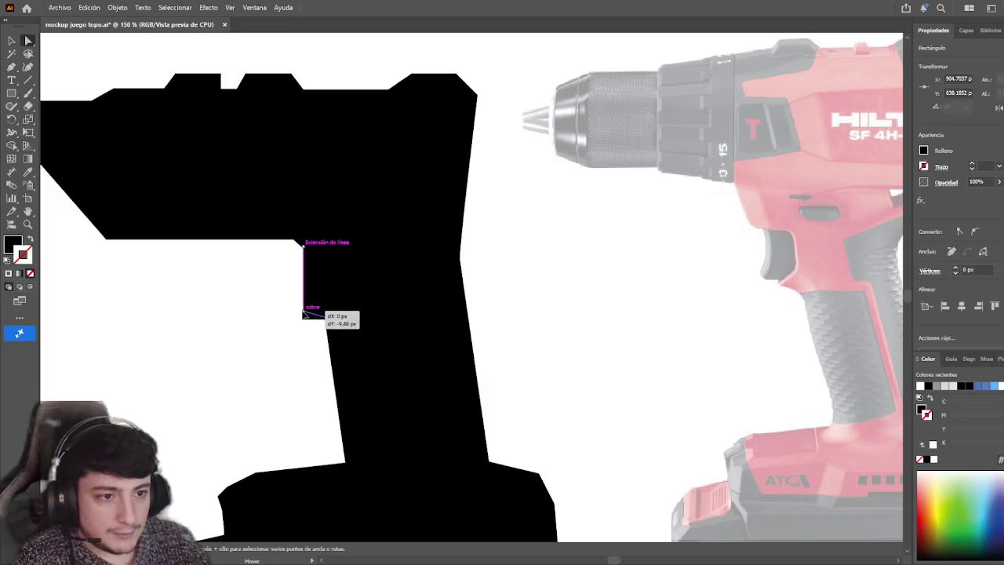
{"action": "left_click", "coordinate": [276, 347]}
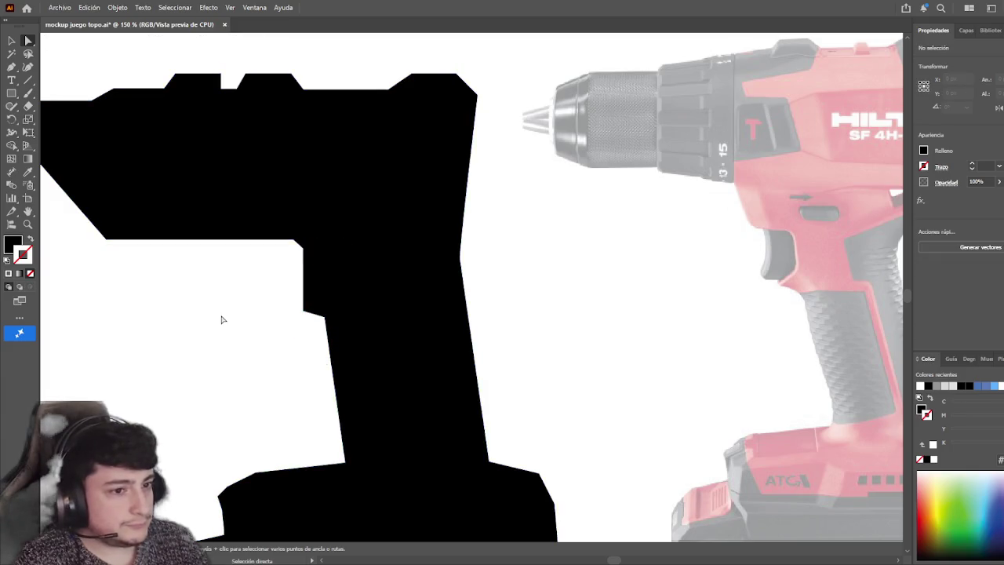
{"action": "left_click", "coordinate": [305, 319]}
{"action": "mouse_move", "coordinate": [304, 319]}
{"action": "left_mouse_down"}
{"action": "mouse_move", "coordinate": [219, 314]}
{"action": "mouse_move", "coordinate": [253, 314]}
{"action": "left_mouse_up"}
{"action": "left_click", "coordinate": [266, 319]}
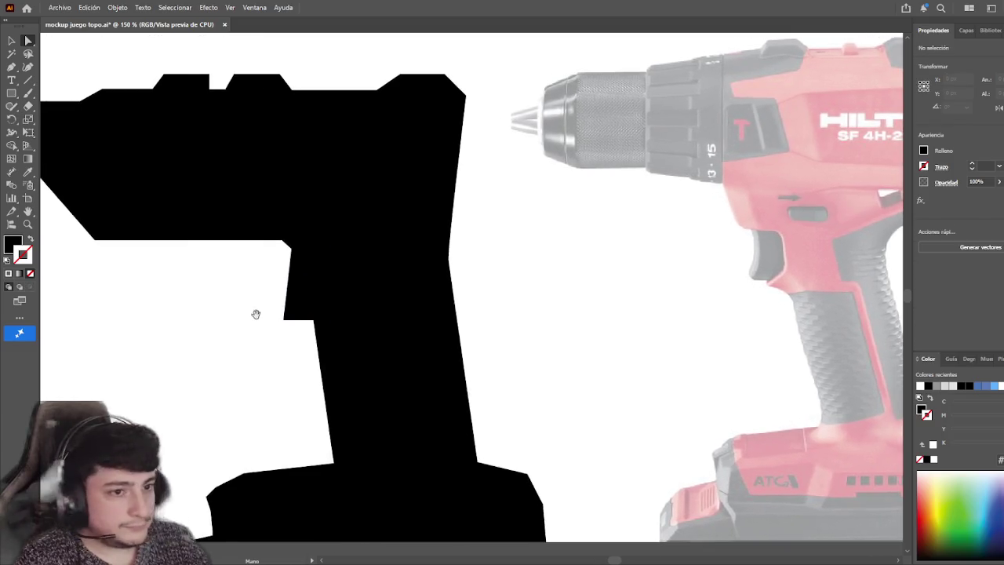
{"action": "left_click", "coordinate": [287, 319]}
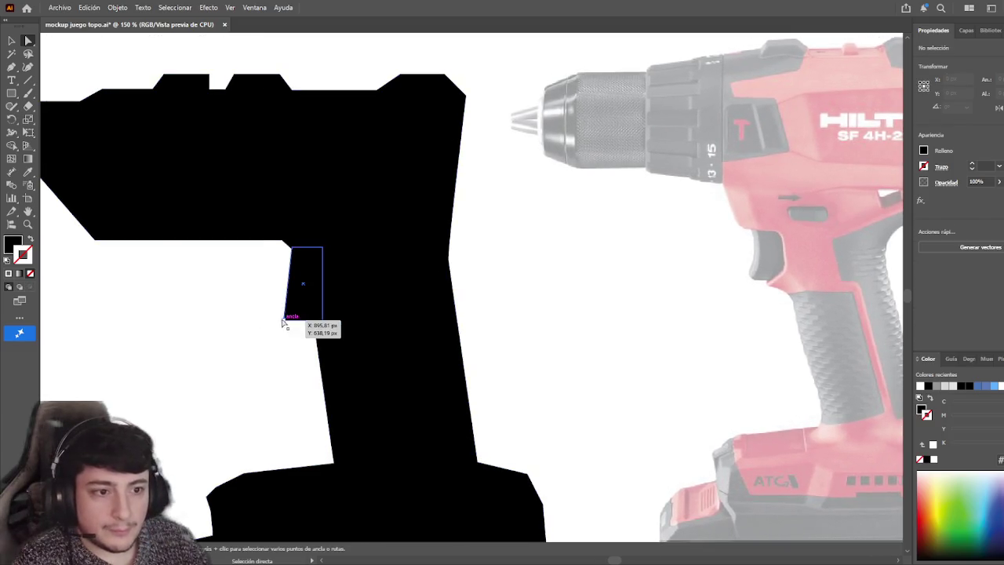
{"action": "left_click", "coordinate": [292, 248]}
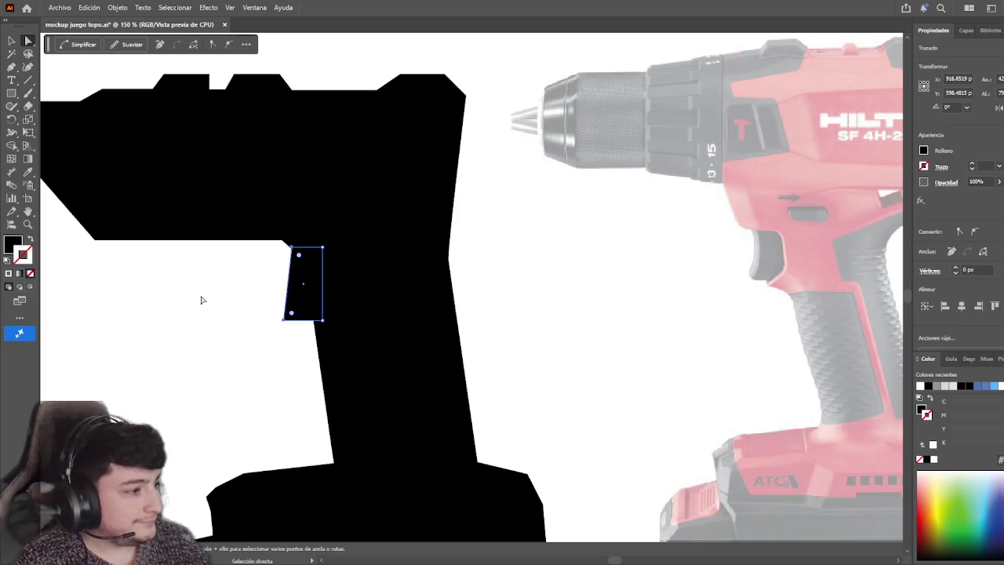
- Select the notch shape's bottom-left anchor, briefly checking the path simplification controls
{"action": "key", "text": "v"}
{"action": "left_click", "coordinate": [157, 299]}
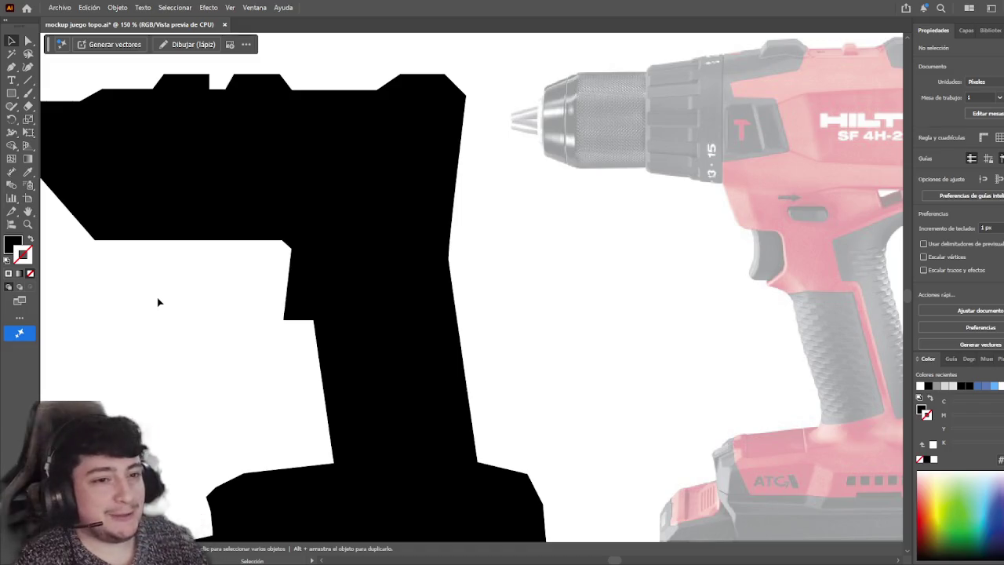
{"action": "left_click", "coordinate": [298, 302]}
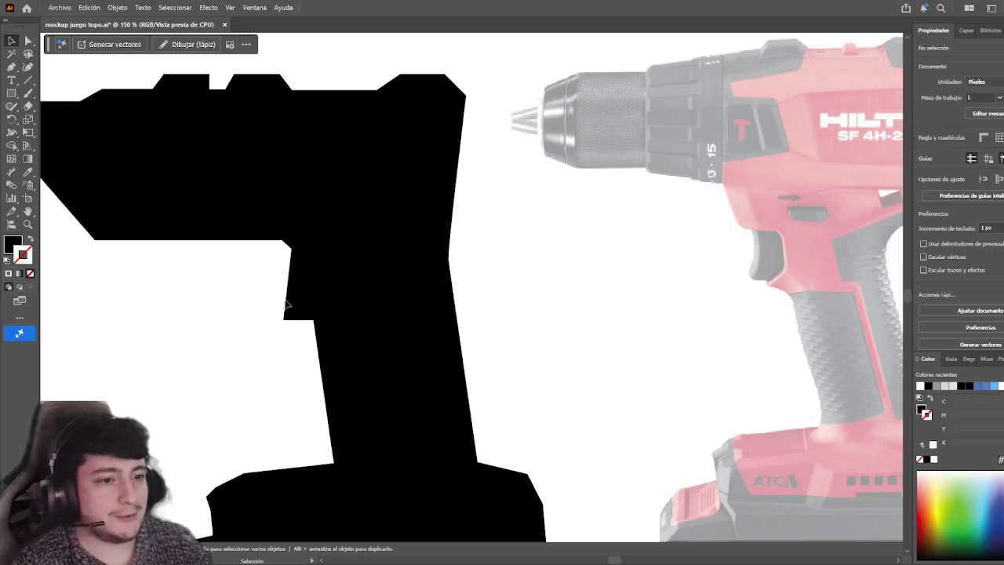
{"action": "left_click", "coordinate": [287, 303]}
{"action": "left_click", "coordinate": [180, 212]}
{"action": "left_click", "coordinate": [274, 307]}
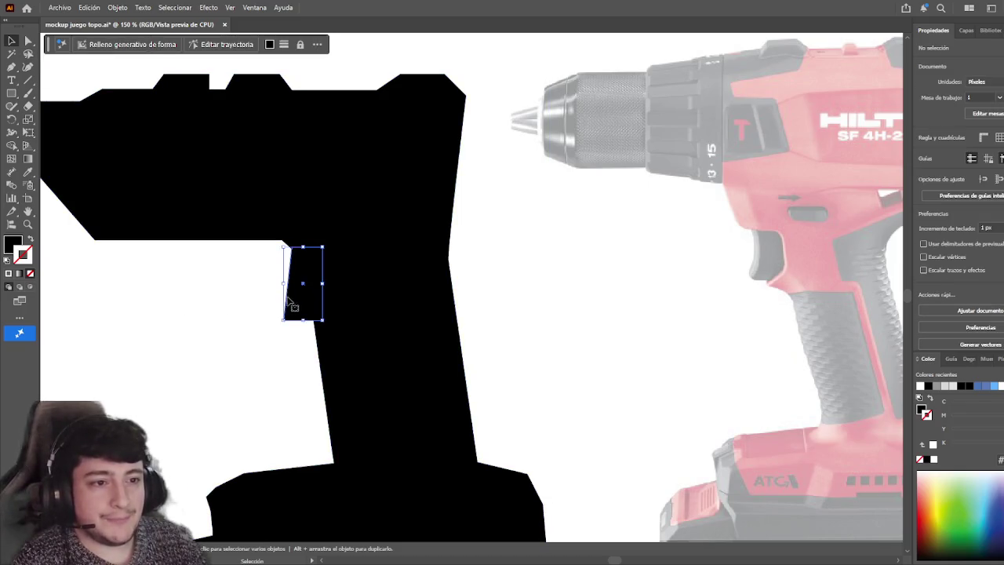
{"action": "key", "text": "a"}
{"action": "left_click", "coordinate": [286, 321]}
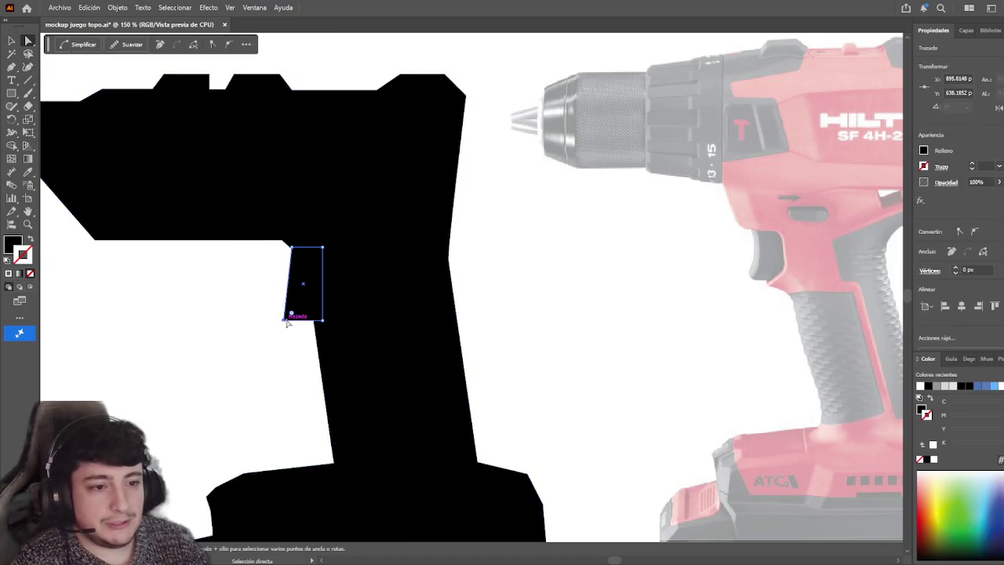
{"action": "left_click", "coordinate": [84, 46]}
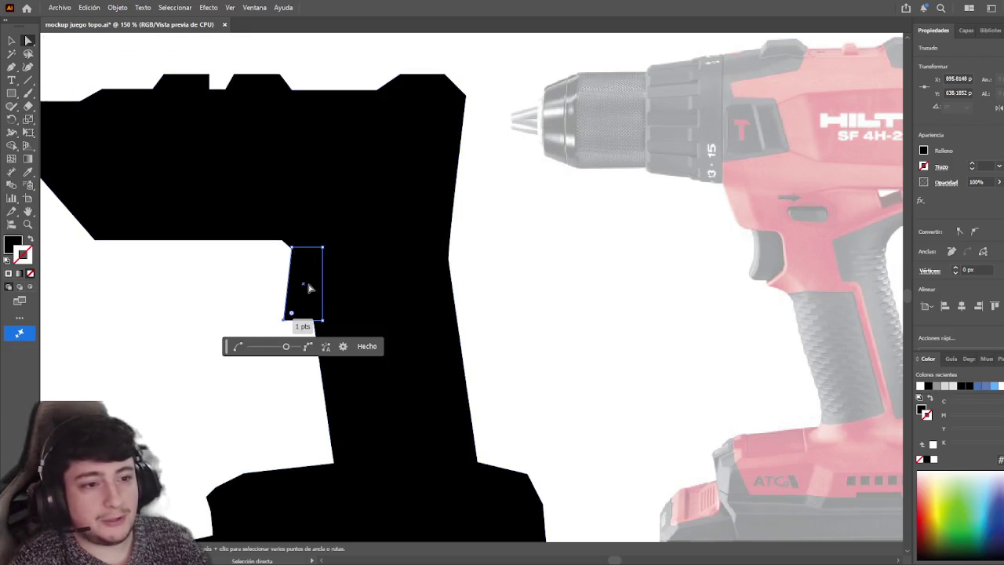
{"action": "left_click", "coordinate": [367, 345]}
- Drag handles out of the notch's lower-left anchor to curve its left edge outward
{"action": "scroll", "coordinate": [279, 305], "scroll_direction": "up", "scroll_amount": 2}
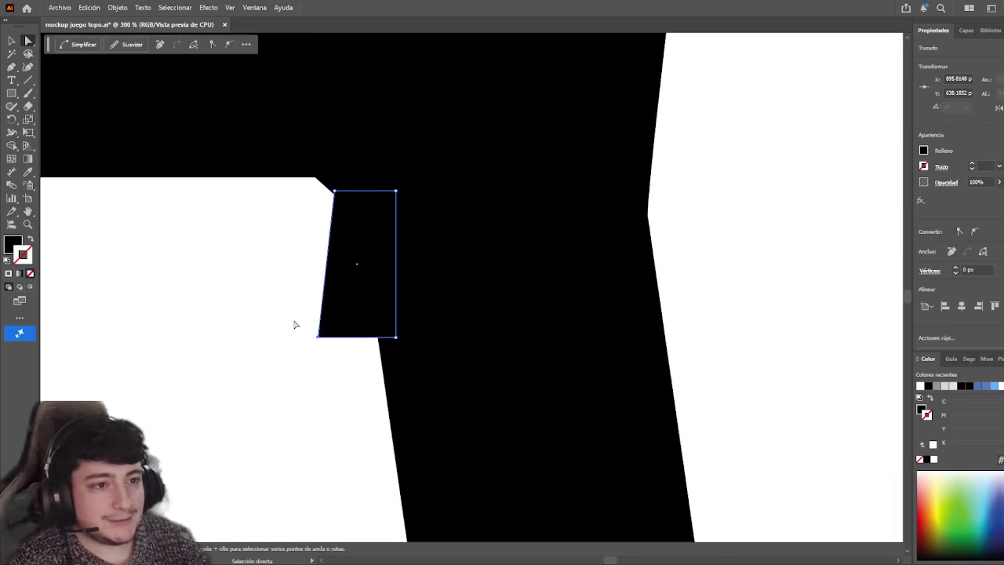
{"action": "left_click", "coordinate": [323, 333]}
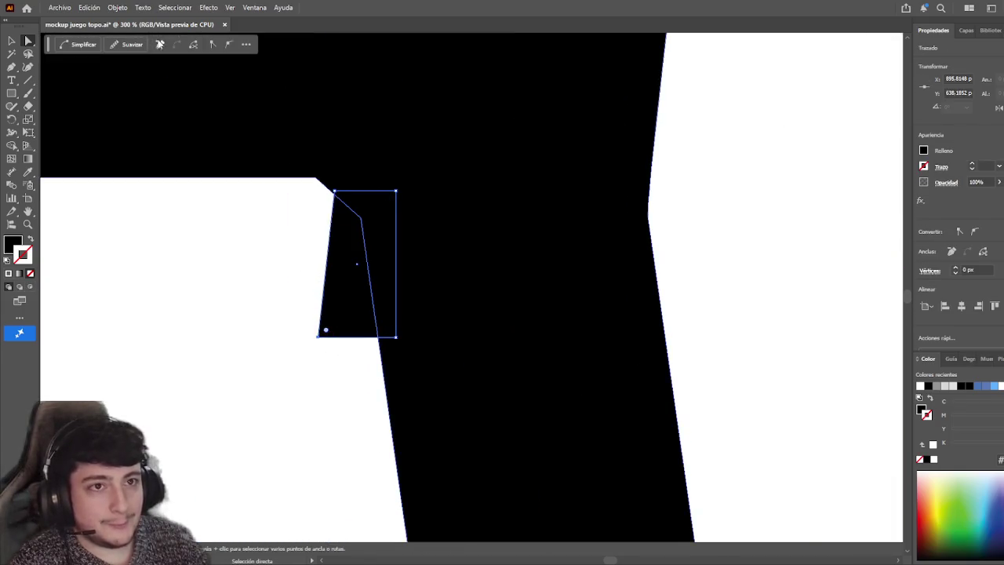
{"action": "mouse_move", "coordinate": [317, 336]}
{"action": "left_mouse_down"}
{"action": "mouse_move", "coordinate": [332, 354]}
{"action": "mouse_move", "coordinate": [316, 336]}
{"action": "mouse_move", "coordinate": [331, 313]}
{"action": "left_mouse_up"}
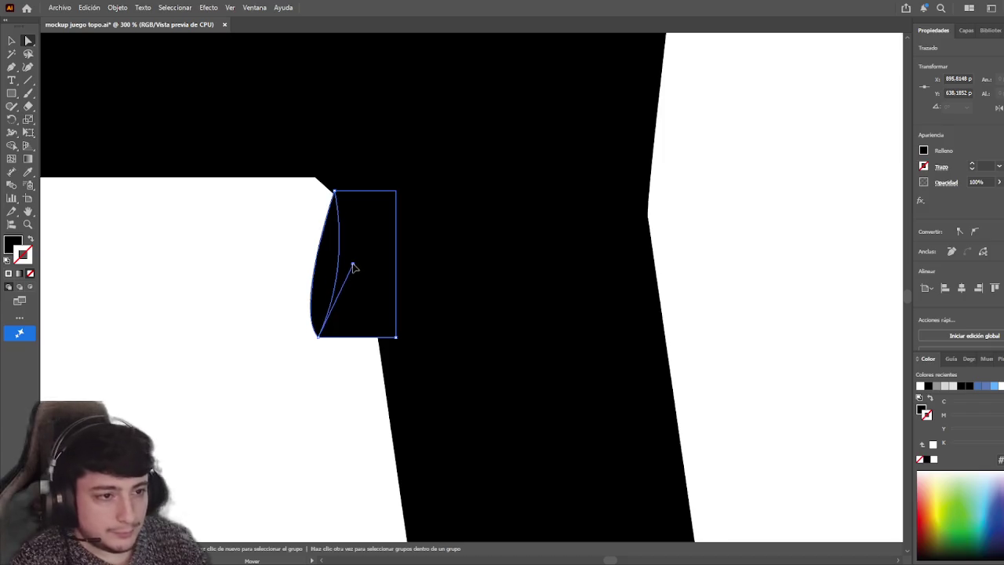
{"action": "left_click", "coordinate": [312, 271]}
{"action": "scroll", "coordinate": [307, 280], "scroll_direction": "down", "scroll_amount": 3}
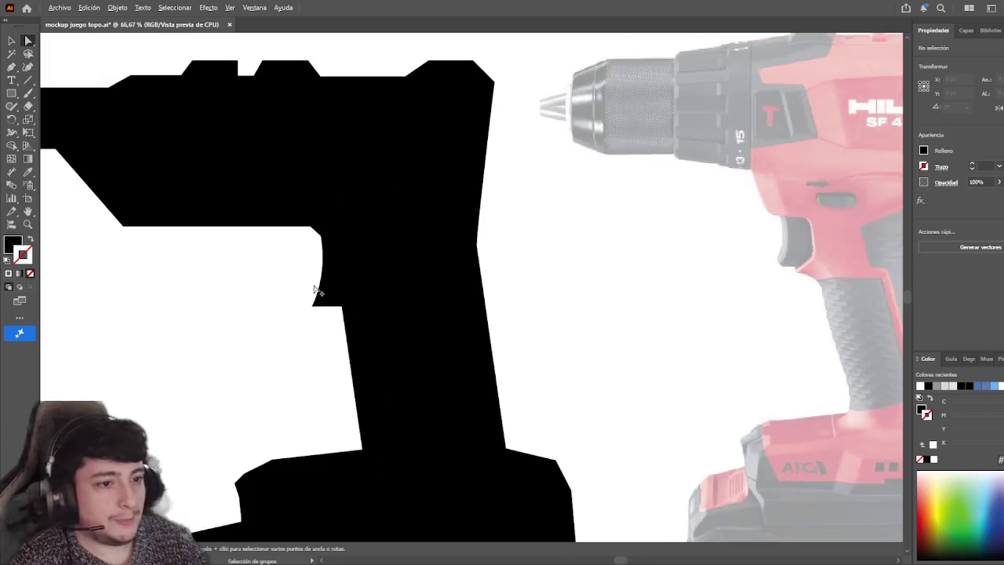
{"action": "scroll", "coordinate": [316, 291], "scroll_direction": "down", "scroll_amount": 1}
{"action": "left_click", "coordinate": [12, 40]}
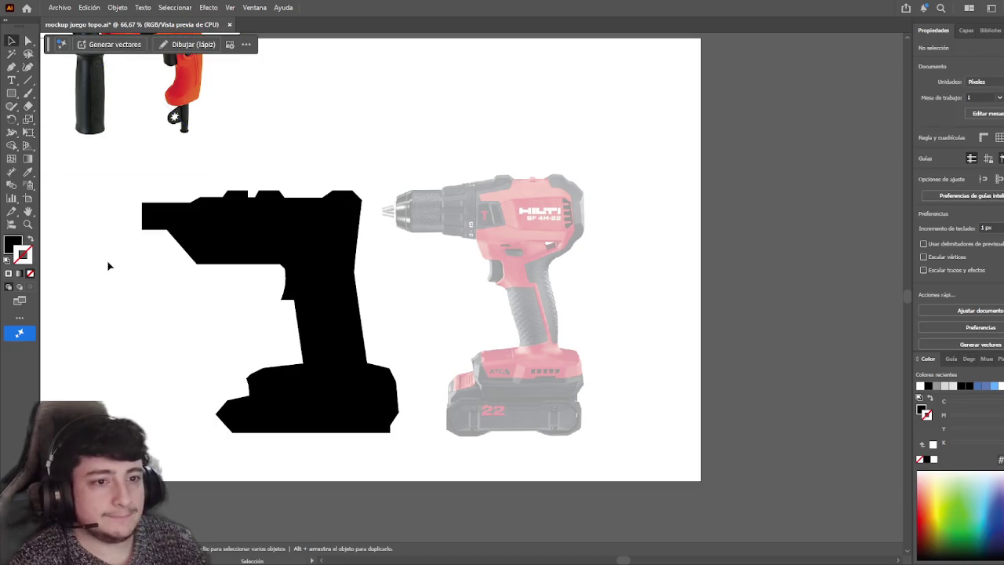
{"action": "left_click_drag", "start_coordinate": [133, 306], "coordinate": [156, 310]}
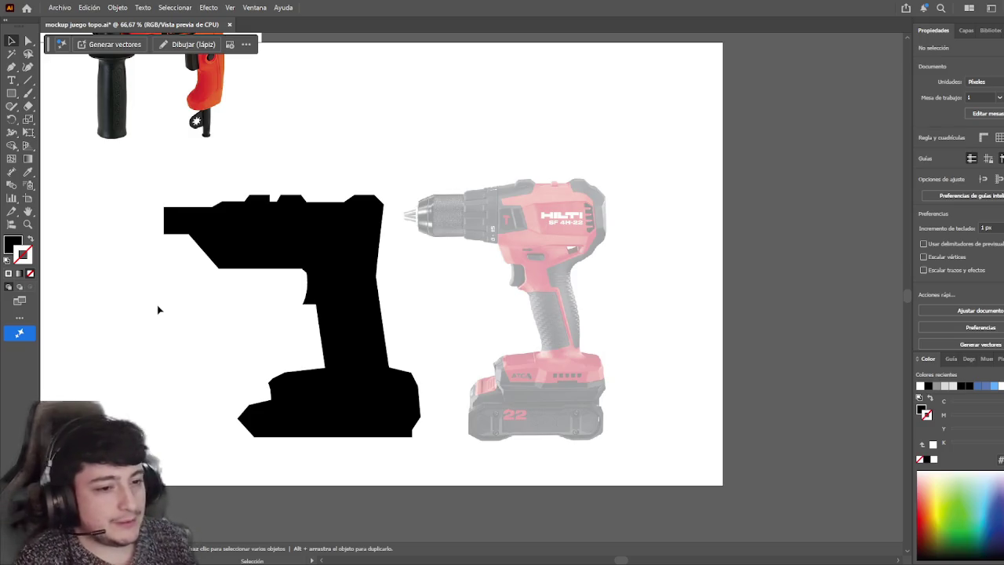
{"action": "scroll", "coordinate": [310, 369], "scroll_direction": "up", "scroll_amount": 2}
{"action": "scroll", "coordinate": [320, 378], "scroll_direction": "up", "scroll_amount": 2}
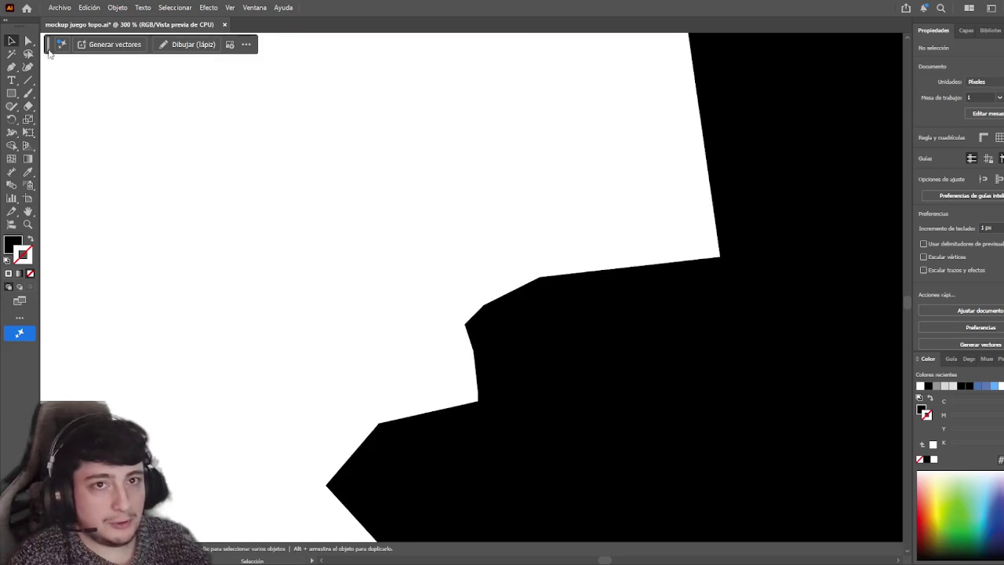
- Round the battery base's sharp left point with its live corner widget
{"action": "key", "text": "a"}
{"action": "left_click", "coordinate": [282, 419]}
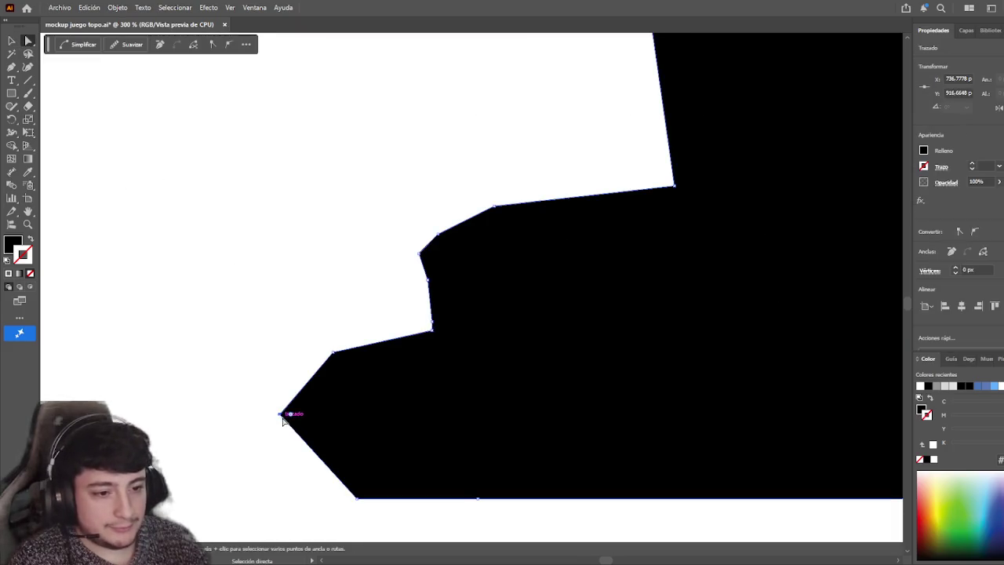
{"action": "left_click_drag", "start_coordinate": [290, 418], "coordinate": [369, 446]}
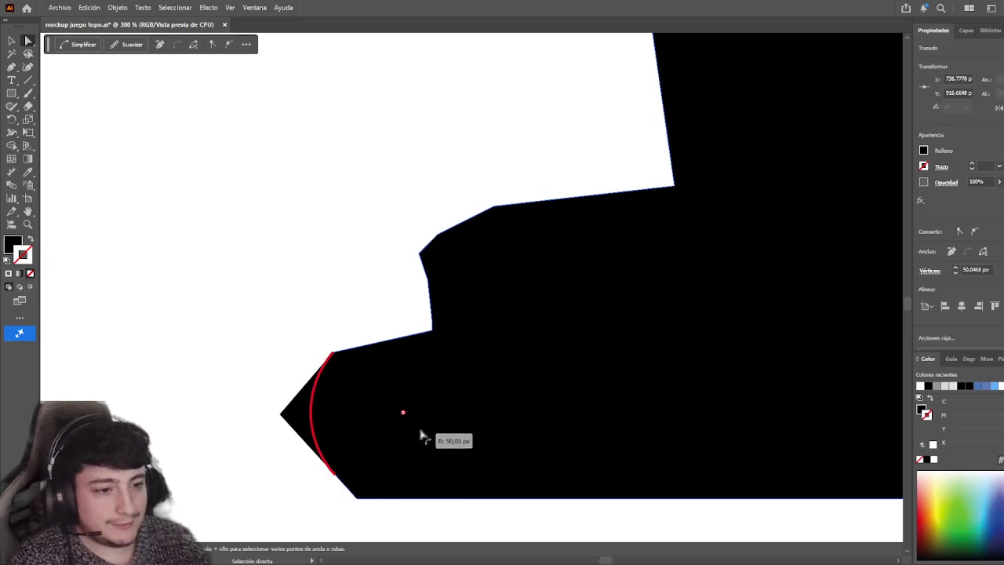
{"action": "left_click", "coordinate": [259, 357]}
{"action": "scroll", "coordinate": [264, 352], "scroll_direction": "down", "scroll_amount": 2}
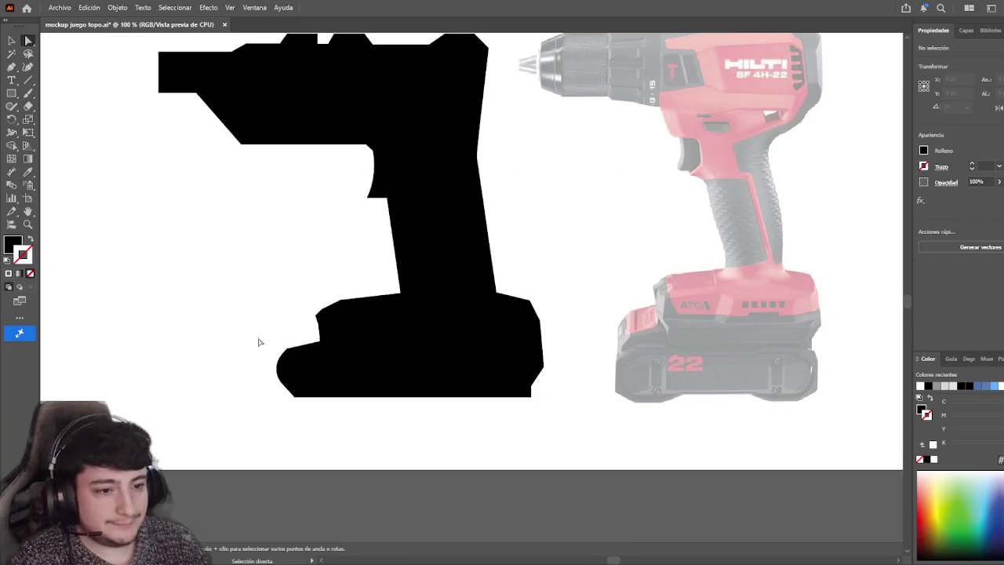
{"action": "scroll", "coordinate": [175, 384], "scroll_direction": "down", "scroll_amount": 2}
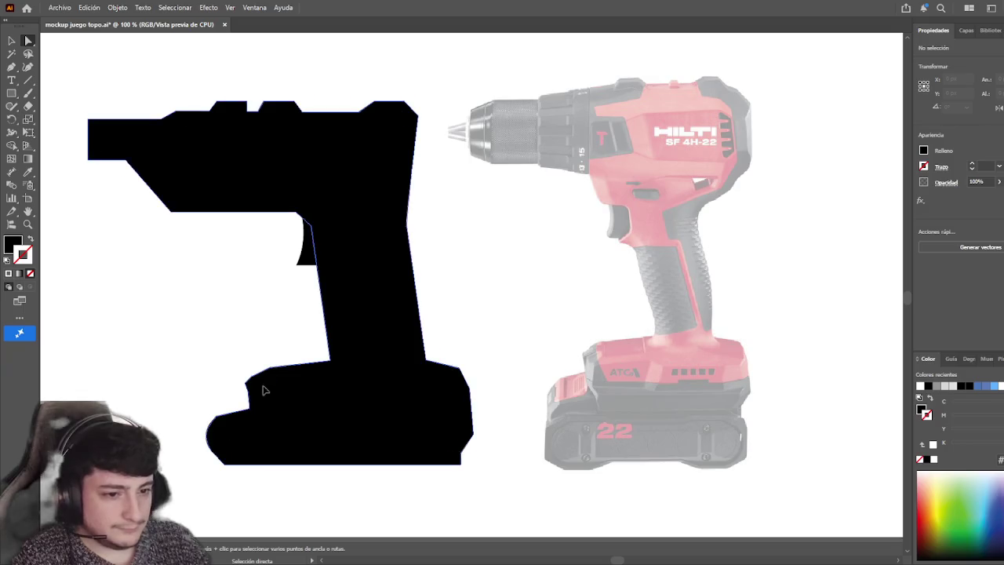
{"action": "left_click", "coordinate": [263, 390]}
{"action": "scroll", "coordinate": [253, 385], "scroll_direction": "up", "scroll_amount": 3}
- Reselect the silhouette and pick anchors along the base's right edge
{"action": "key", "text": "a"}
{"action": "left_click", "coordinate": [253, 385]}
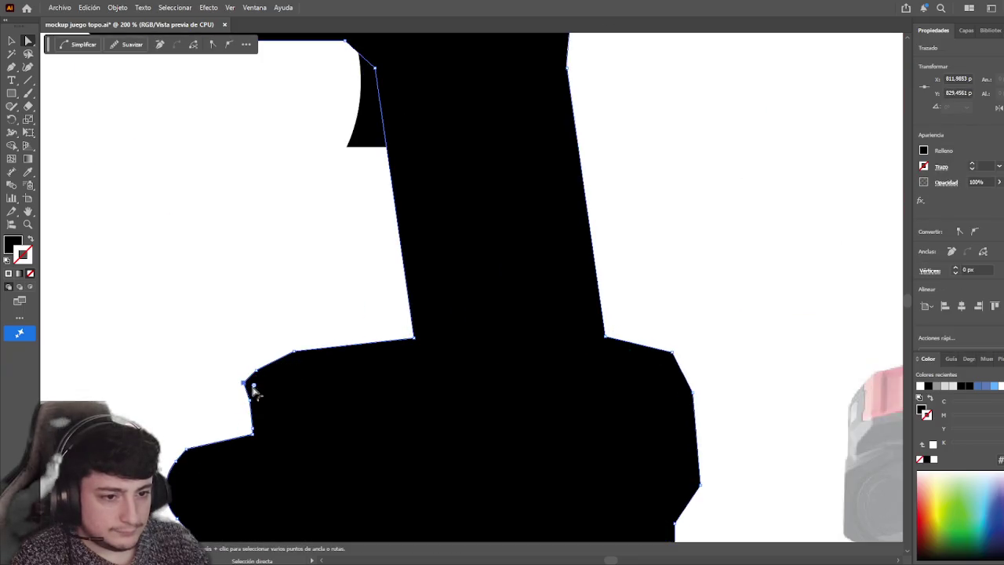
{"action": "left_click", "coordinate": [234, 336]}
{"action": "scroll", "coordinate": [313, 358], "scroll_direction": "down", "scroll_amount": 3}
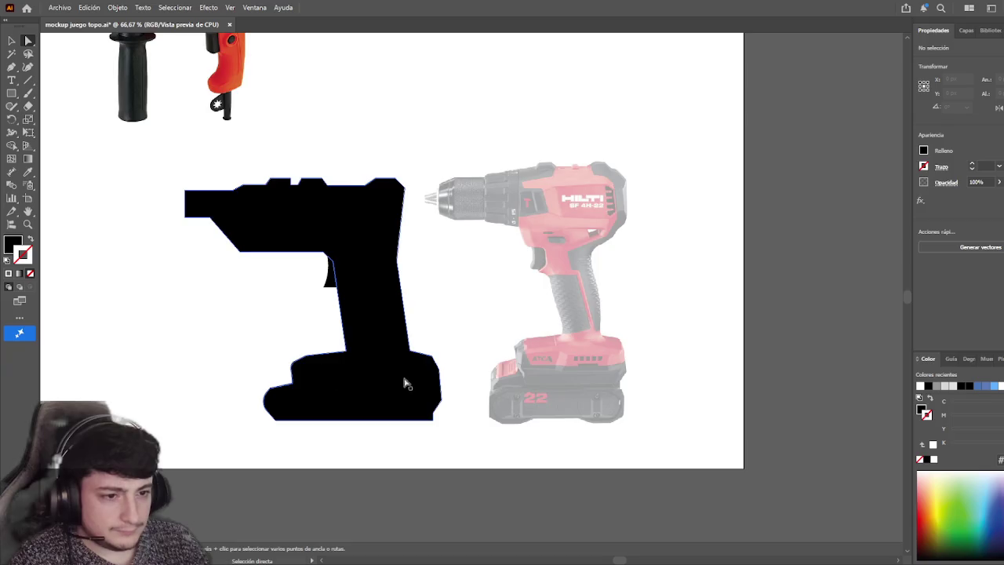
{"action": "key", "text": "ctrl+a"}
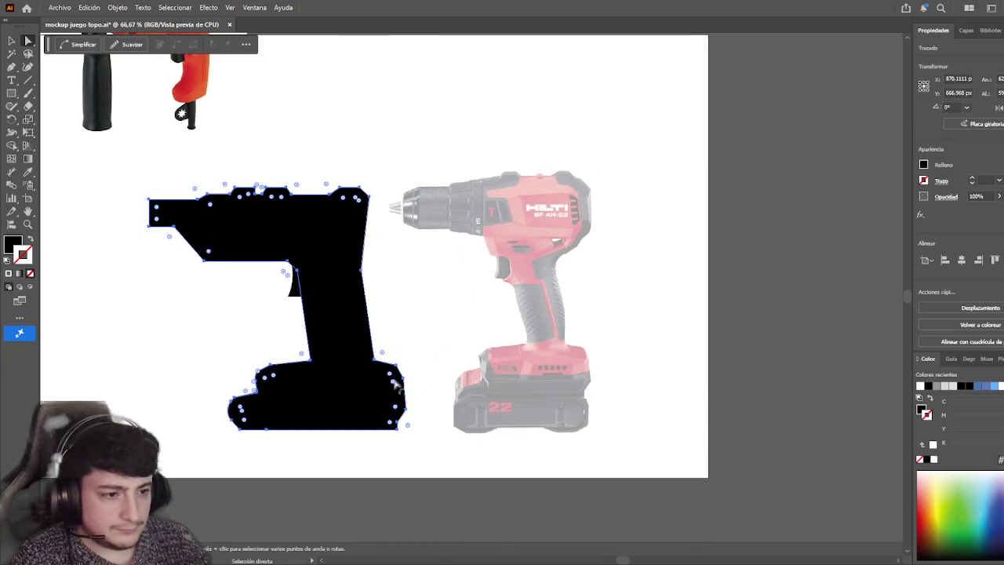
{"action": "scroll", "coordinate": [396, 380], "scroll_direction": "up", "scroll_amount": 2}
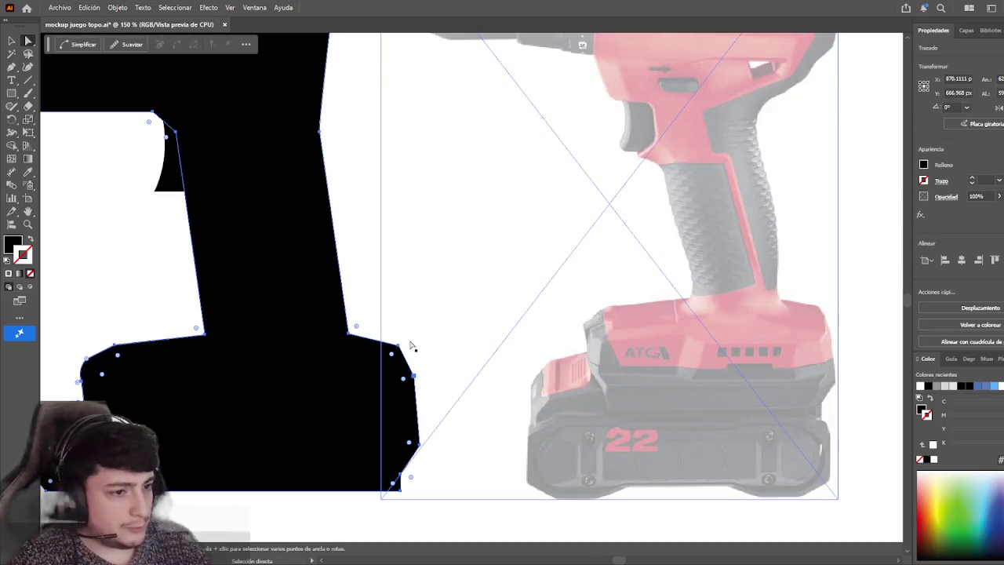
{"action": "left_click", "coordinate": [397, 345]}
{"action": "left_click", "coordinate": [408, 443], "text": "shift"}
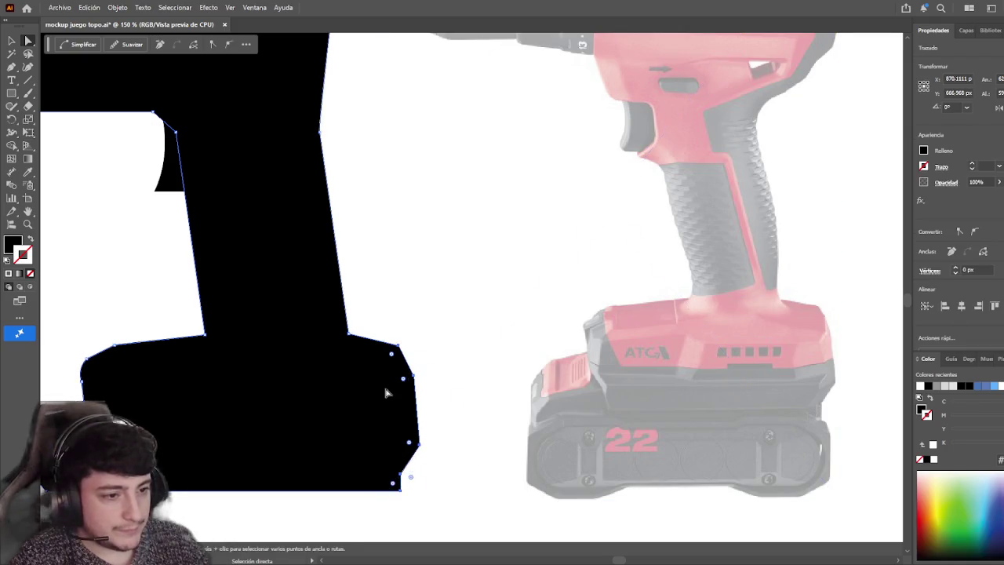
{"action": "left_click", "coordinate": [396, 295]}
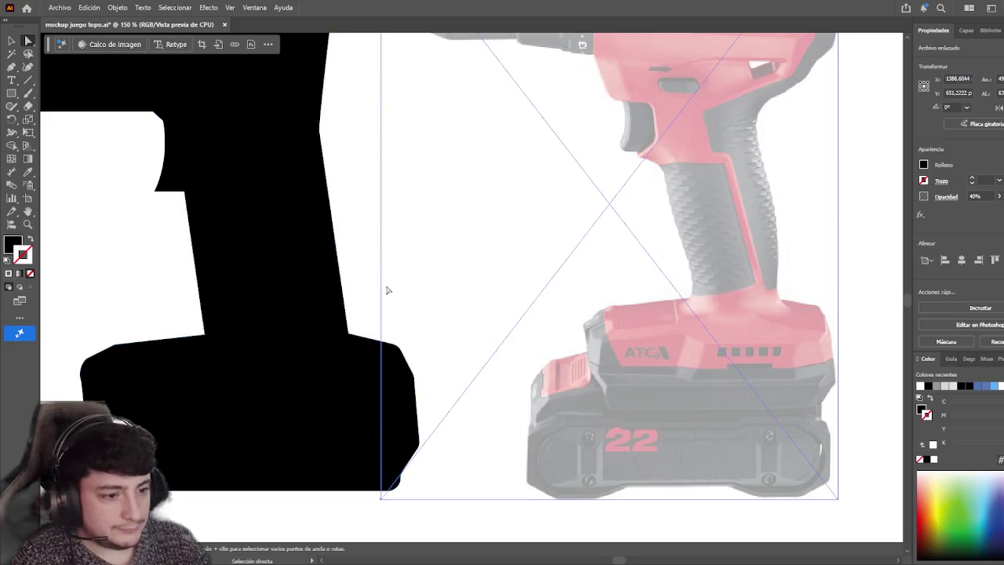
{"action": "left_click", "coordinate": [374, 295]}
{"action": "left_click", "coordinate": [392, 354]}
{"action": "left_click", "coordinate": [359, 532]}
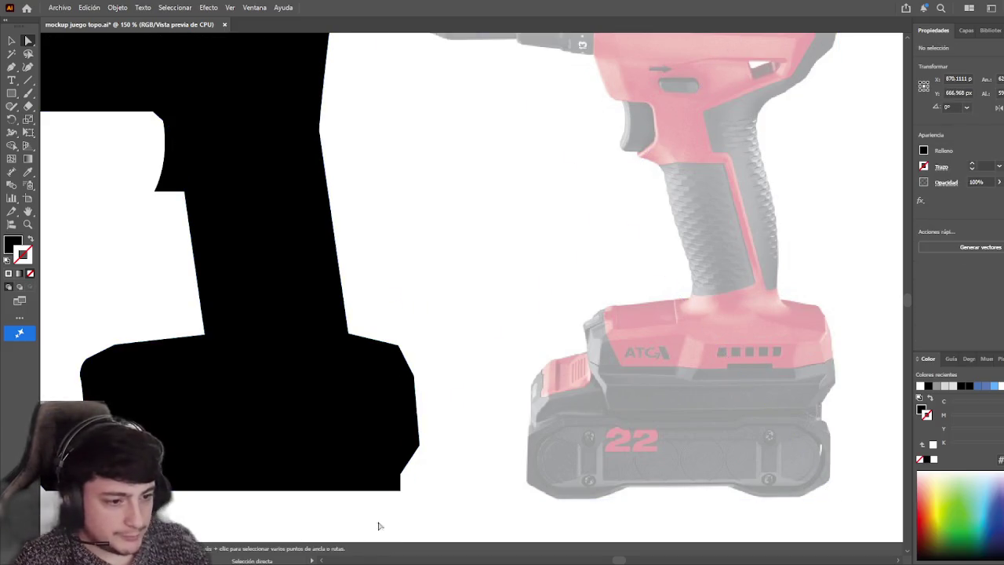
- Round the base's bottom-right corner by dragging its corner widget inward
{"action": "left_click", "coordinate": [418, 447]}
{"action": "left_click_drag", "start_coordinate": [410, 441], "coordinate": [390, 442]}
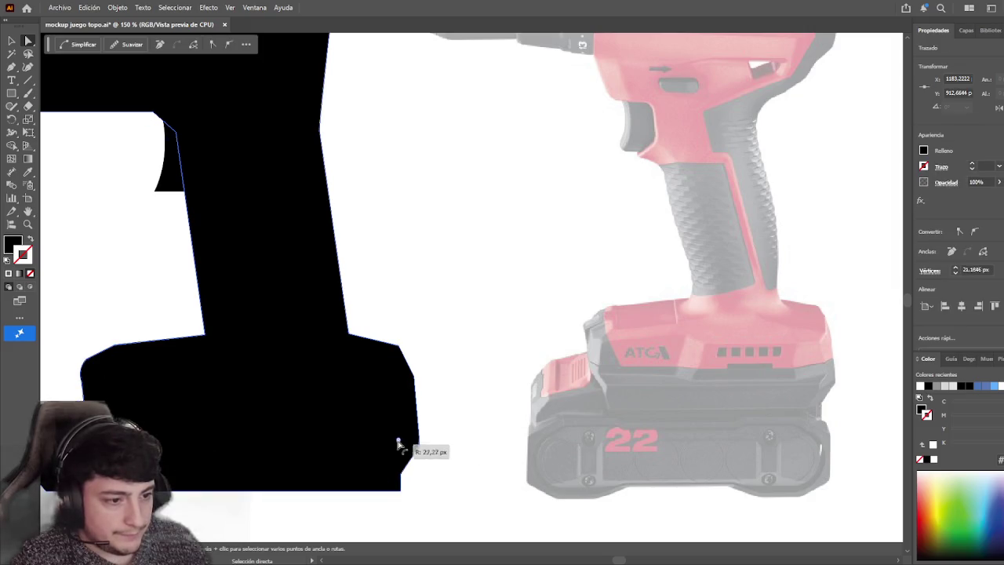
{"action": "left_click", "coordinate": [403, 380]}
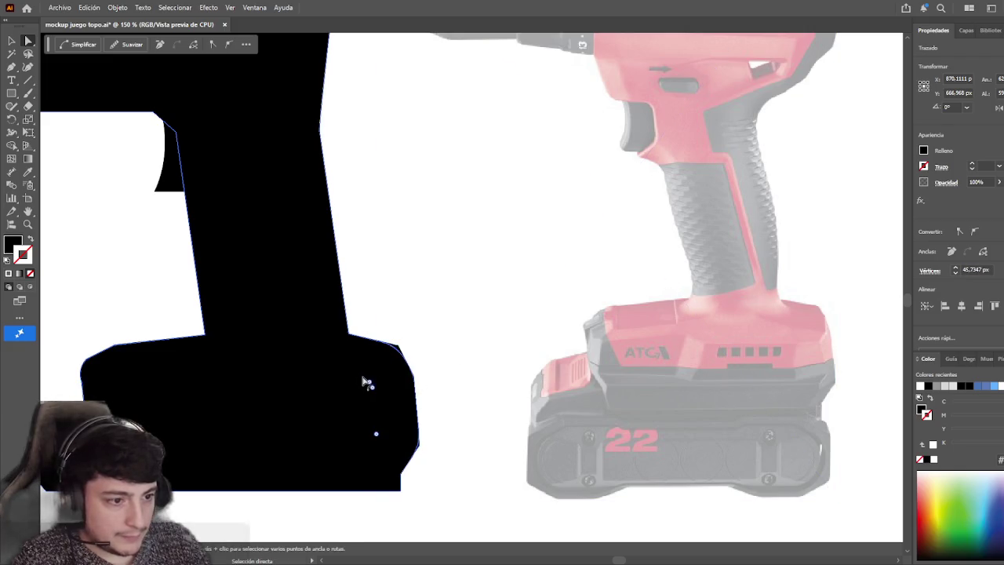
{"action": "left_click", "coordinate": [425, 289]}
{"action": "left_click", "coordinate": [369, 295]}
{"action": "scroll", "coordinate": [327, 455], "scroll_direction": "down", "scroll_amount": 4}
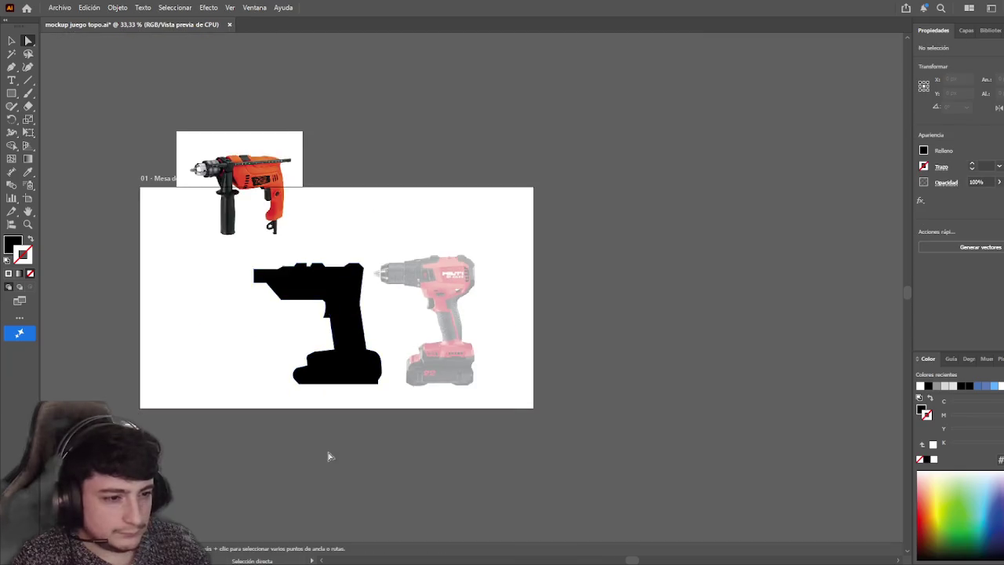
- Drag the handle's lower live-corner widgets inward until the radius reads 41.4 px
{"action": "scroll", "coordinate": [357, 455], "scroll_direction": "up", "scroll_amount": 3}
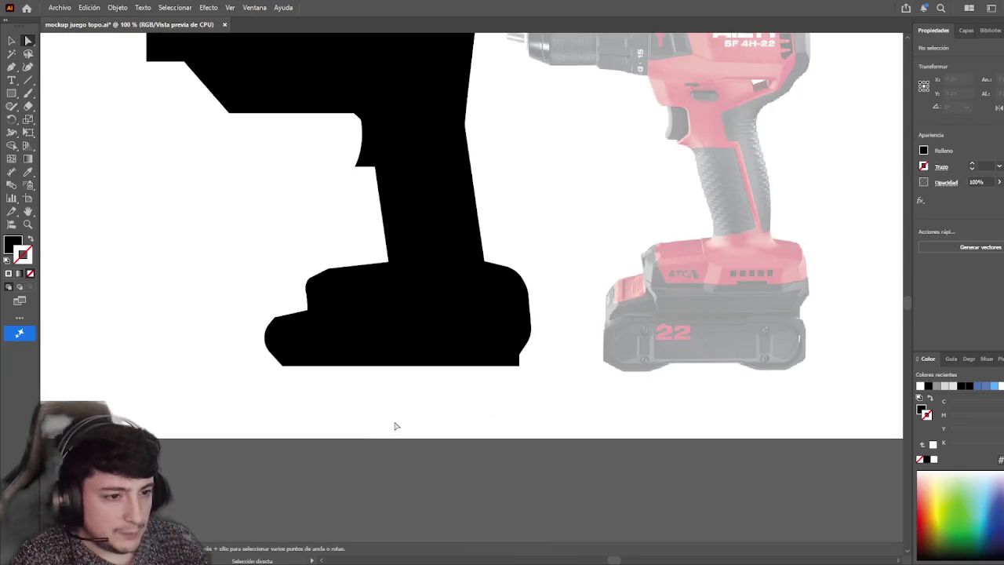
{"action": "left_click", "coordinate": [298, 345]}
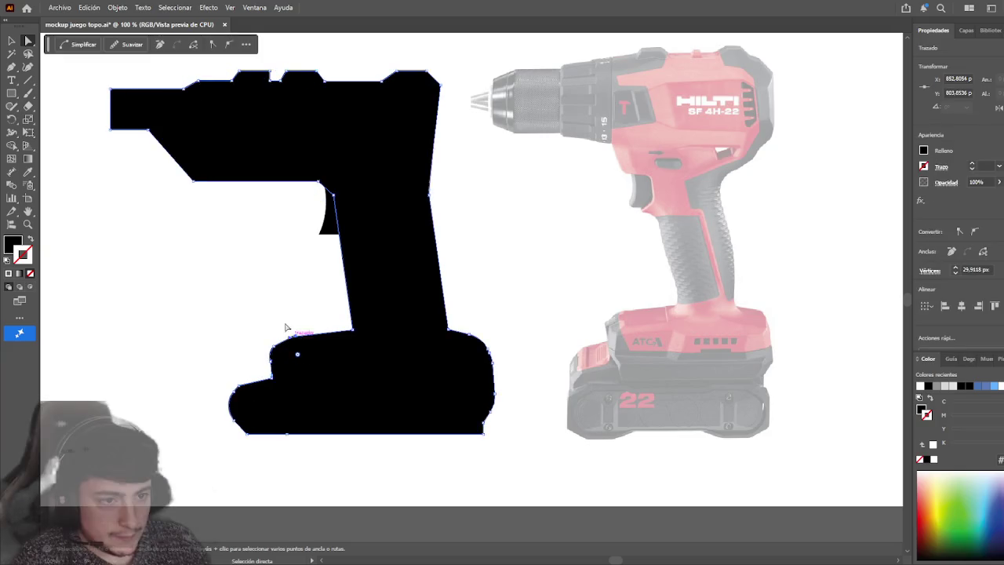
{"action": "key", "text": "ctrl+shift+a"}
{"action": "key", "text": "a"}
{"action": "left_click", "coordinate": [292, 333]}
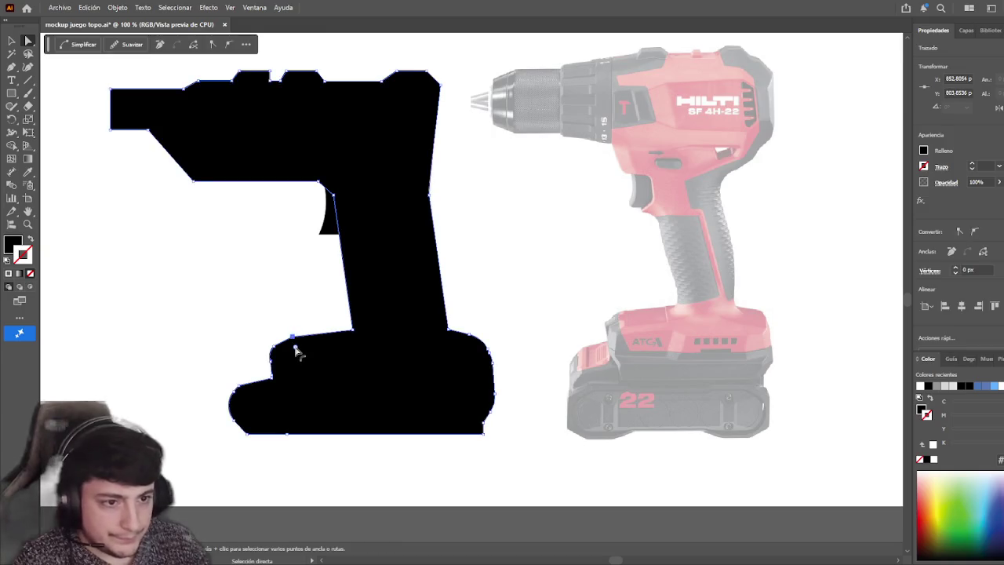
{"action": "key", "text": "ctrl+shift+a"}
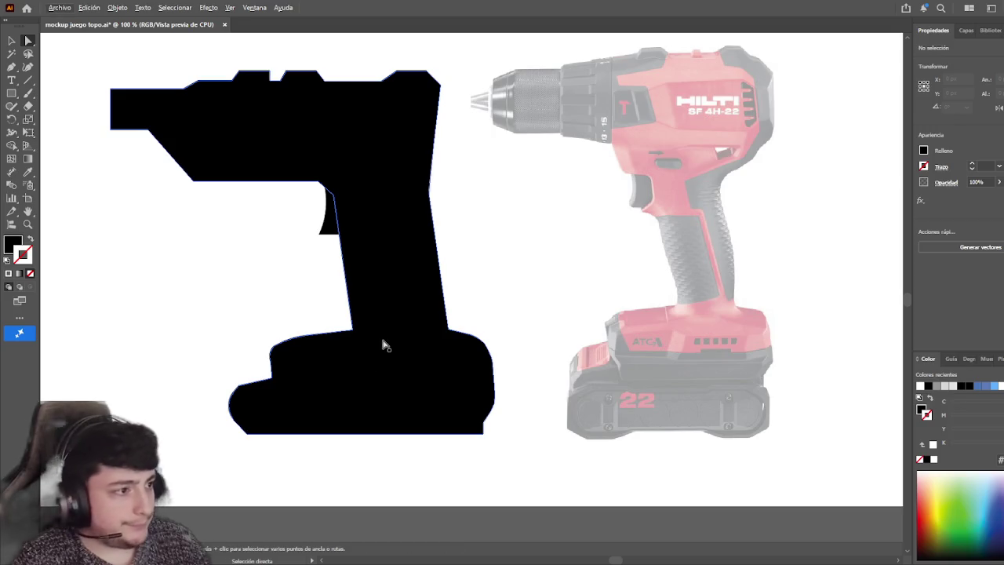
{"action": "left_click_drag", "start_coordinate": [381, 343], "coordinate": [385, 360]}
{"action": "left_click", "coordinate": [357, 349]}
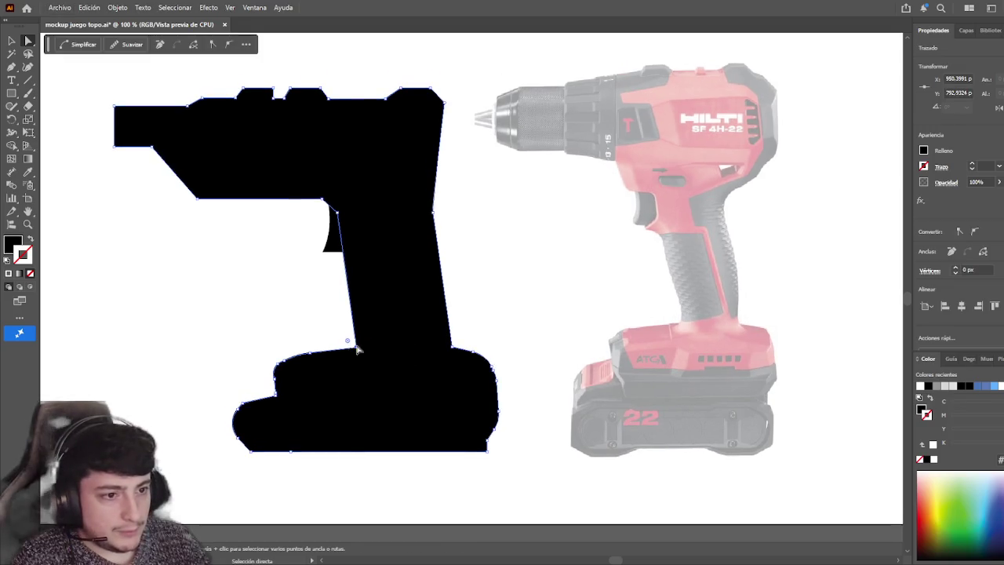
{"action": "left_click_drag", "start_coordinate": [459, 339], "coordinate": [480, 334]}
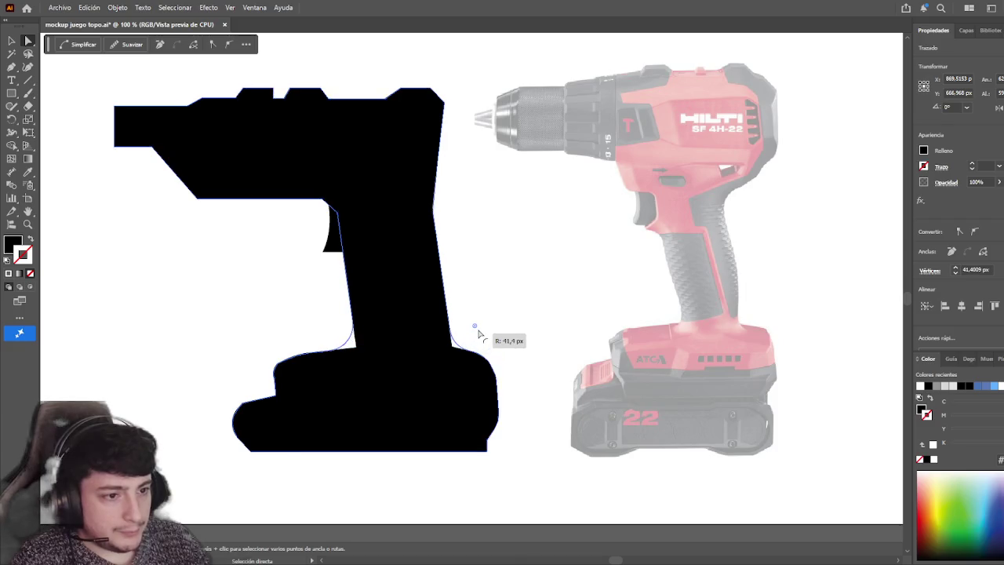
{"action": "left_click", "coordinate": [280, 341]}
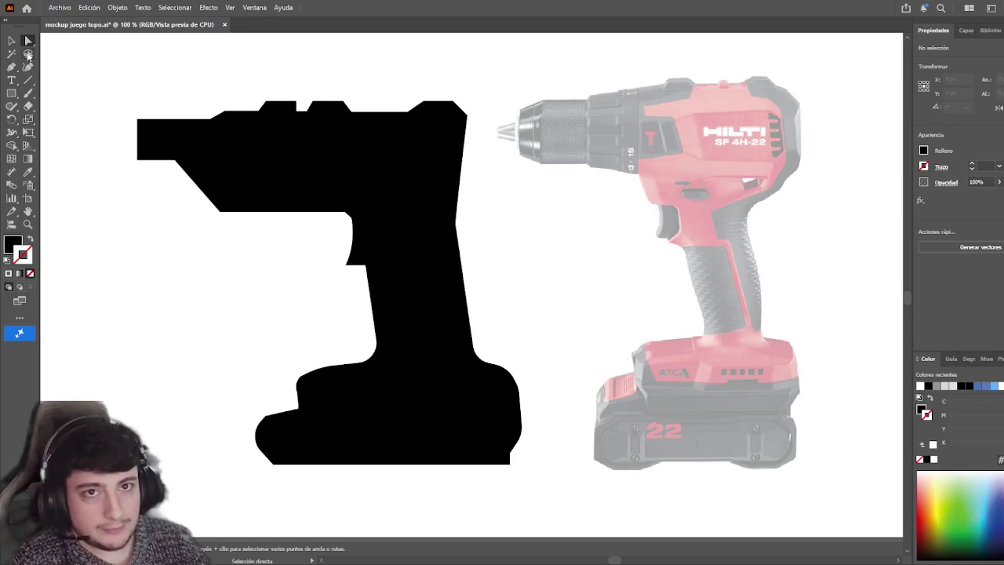
{"action": "left_click_drag", "start_coordinate": [278, 464], "coordinate": [277, 468]}
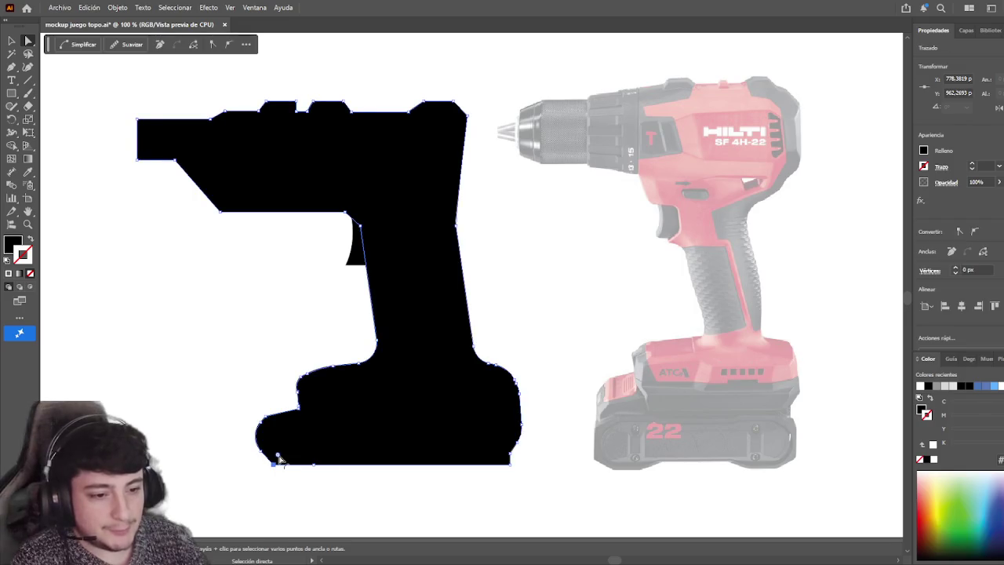
{"action": "left_click", "coordinate": [294, 475]}
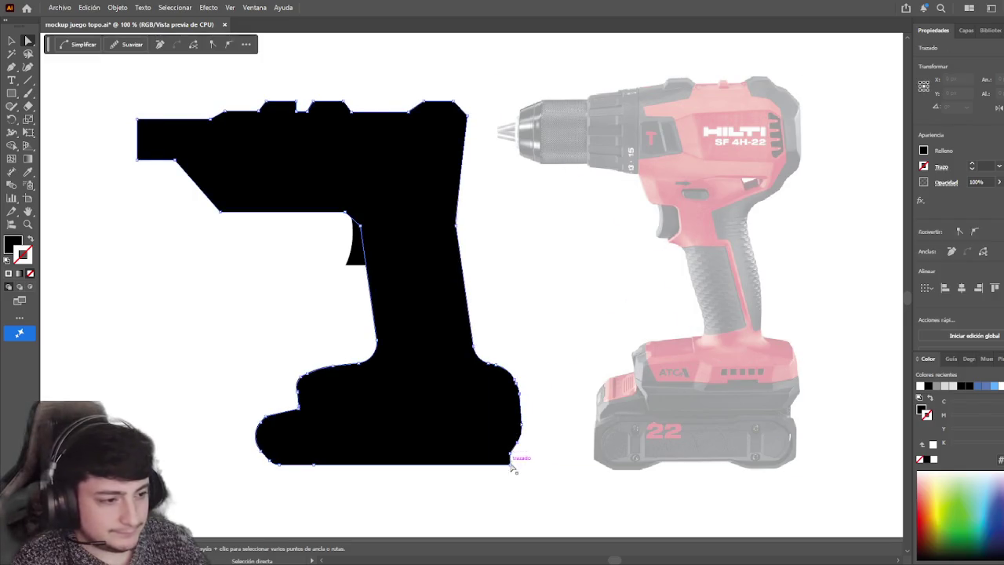
{"action": "left_click", "coordinate": [509, 460]}
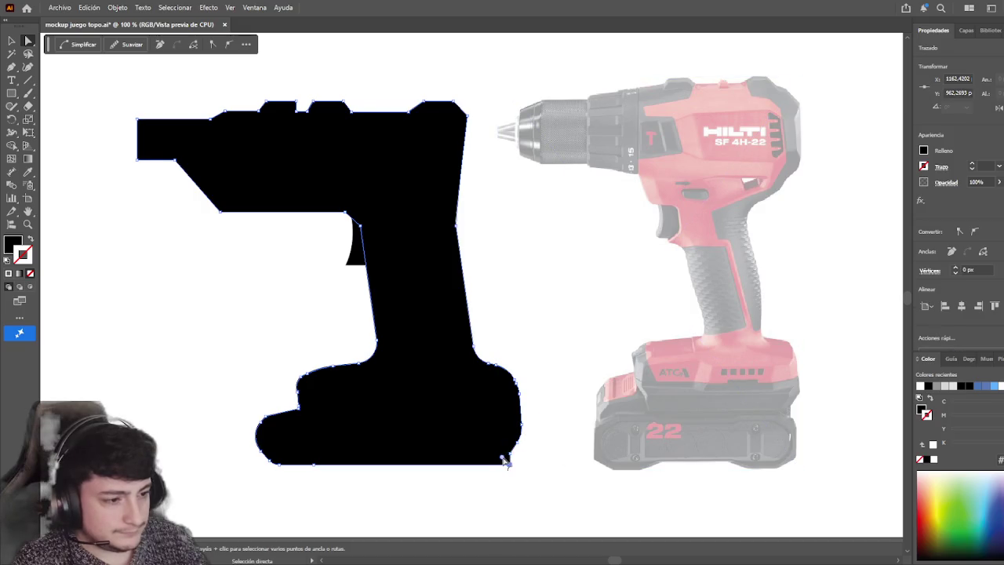
{"action": "left_click", "coordinate": [502, 497]}
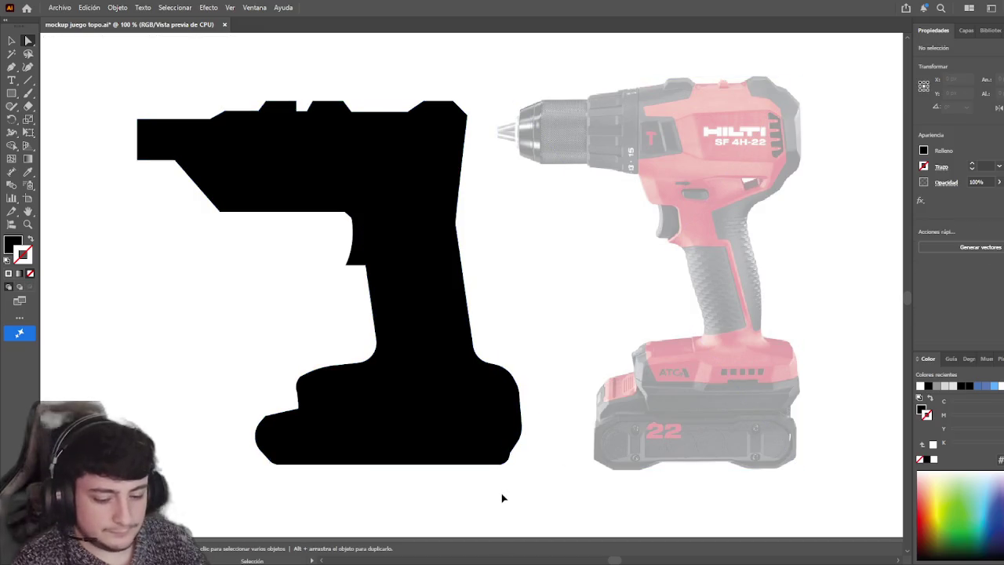
{"action": "left_click", "coordinate": [506, 460]}
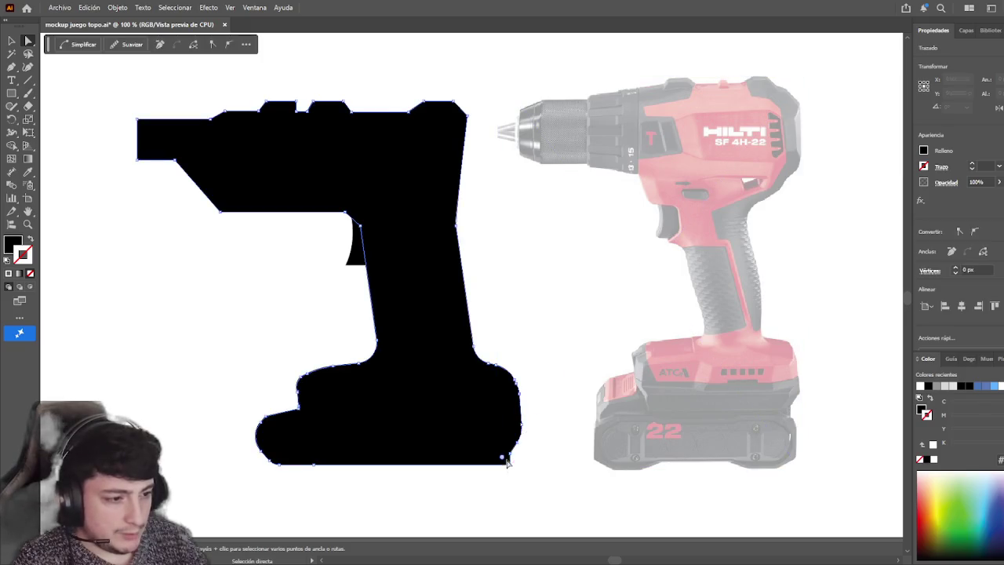
{"action": "left_click", "coordinate": [504, 479]}
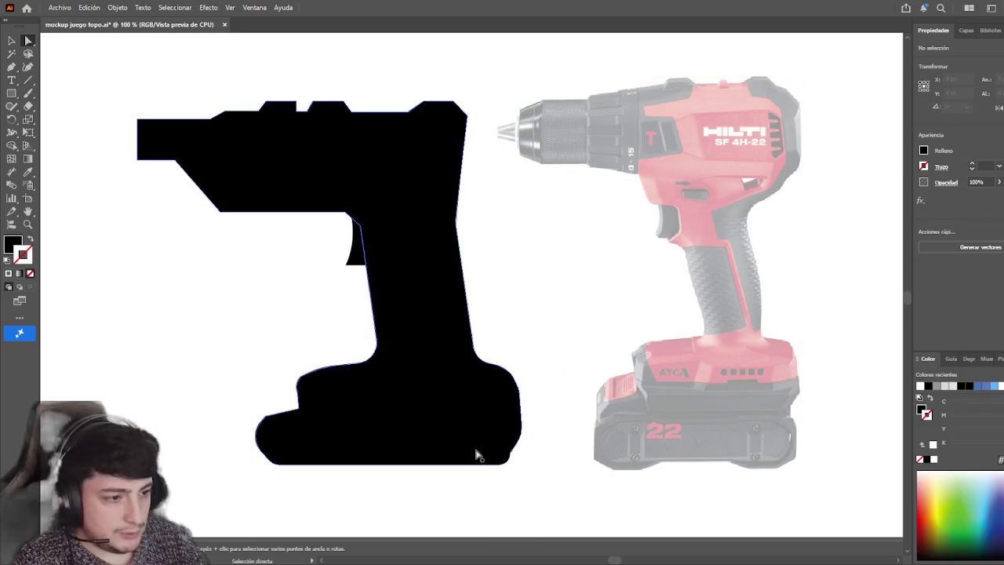
{"action": "left_click_drag", "start_coordinate": [271, 342], "coordinate": [316, 356]}
{"action": "left_click_drag", "start_coordinate": [342, 308], "coordinate": [332, 362]}
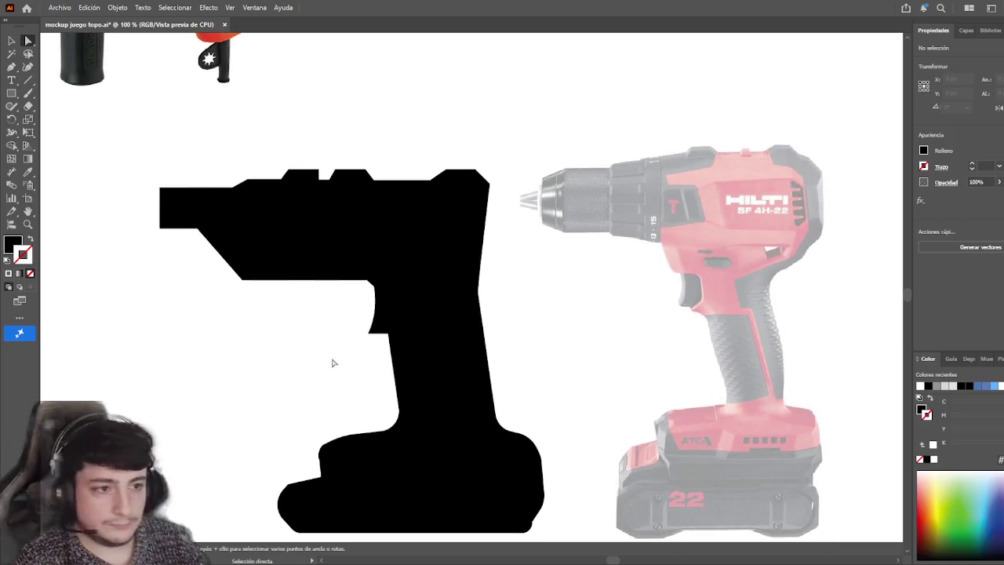
{"action": "left_click", "coordinate": [302, 253]}
{"action": "left_click", "coordinate": [254, 290]}
{"action": "scroll", "coordinate": [285, 352], "scroll_direction": "up", "scroll_amount": 2}
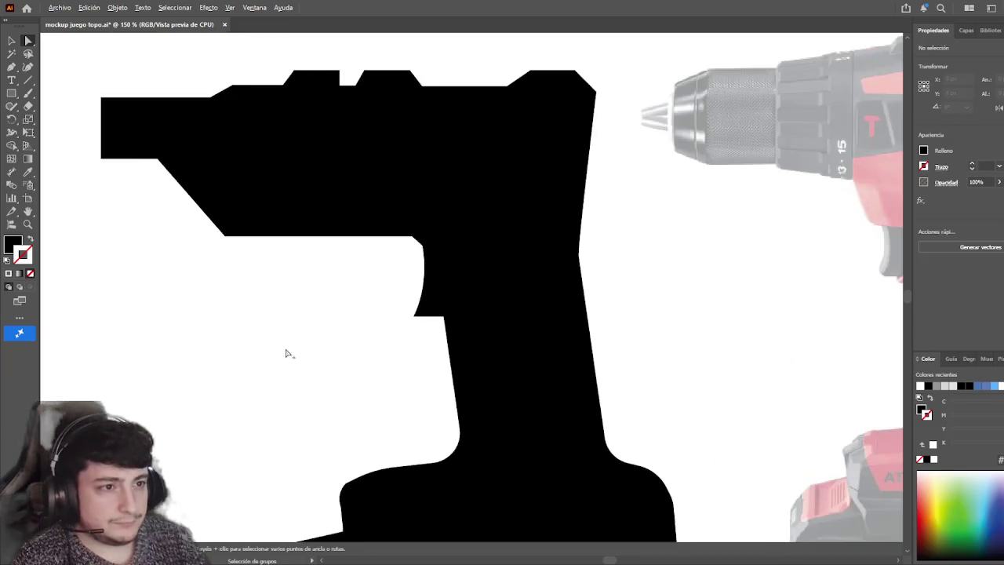
{"action": "scroll", "coordinate": [312, 377], "scroll_direction": "down", "scroll_amount": 2}
{"action": "mouse_move", "coordinate": [311, 368]}
{"action": "left_mouse_down"}
{"action": "mouse_move", "coordinate": [387, 306]}
{"action": "mouse_move", "coordinate": [323, 314]}
{"action": "mouse_move", "coordinate": [518, 377]}
{"action": "left_mouse_up"}
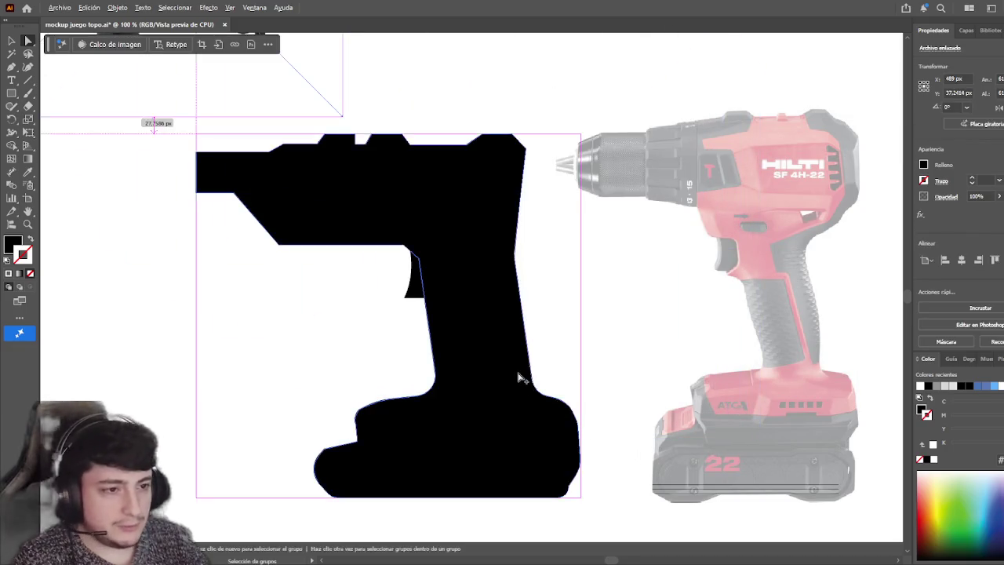
- Select the black drill silhouette, trying and undoing a duplicate copy
{"action": "scroll", "coordinate": [518, 377], "scroll_direction": "down", "scroll_amount": 1}
{"action": "scroll", "coordinate": [518, 377], "scroll_direction": "down", "scroll_amount": 1}
{"action": "left_click_drag", "start_coordinate": [518, 377], "coordinate": [138, 197]}
{"action": "key", "text": "v"}
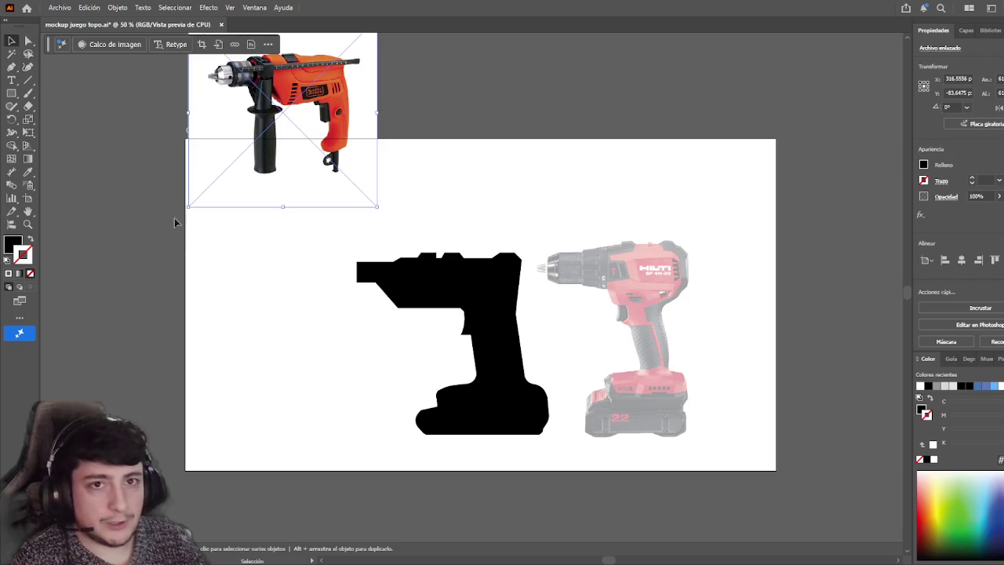
{"action": "left_click", "coordinate": [426, 287]}
{"action": "left_click_drag", "start_coordinate": [477, 295], "coordinate": [326, 310]}
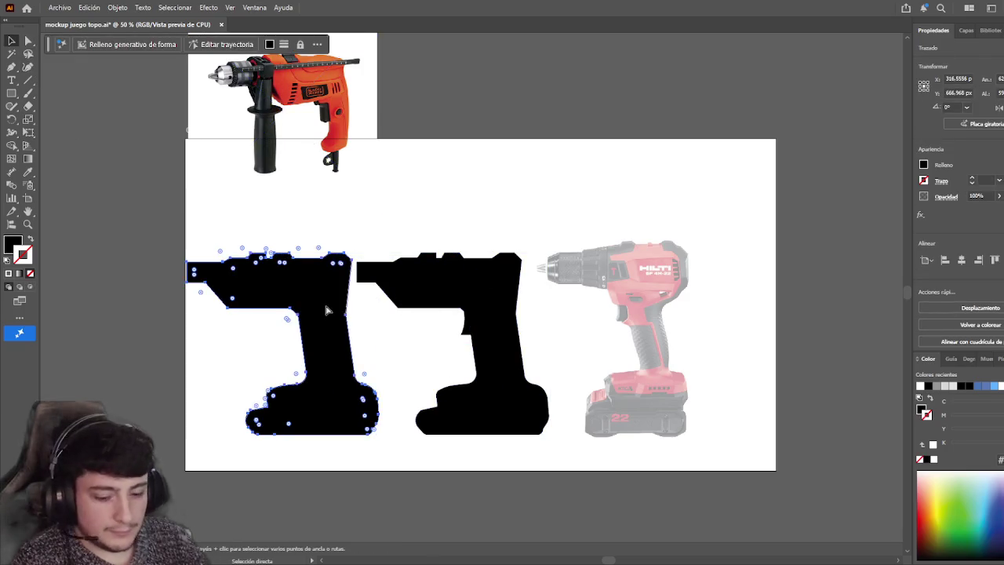
{"action": "key", "text": "ctrl+z"}
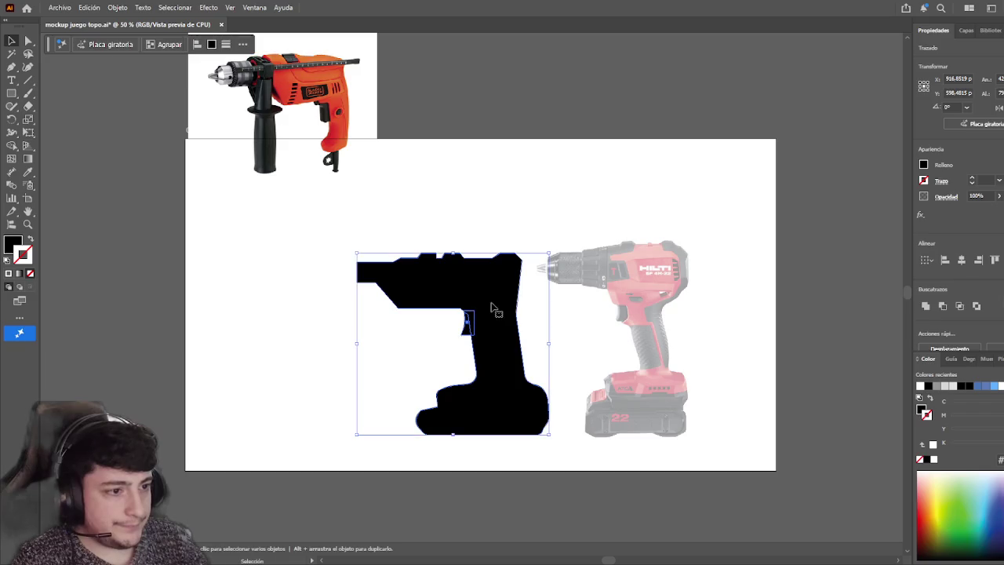
- Unite the silhouette's pieces with Pathfinder and place a test copy to the left
{"action": "left_click", "coordinate": [925, 306]}
{"action": "left_click_drag", "start_coordinate": [666, 274], "coordinate": [272, 273], "text": "alt"}
{"action": "left_click_drag", "start_coordinate": [263, 200], "coordinate": [321, 204]}
{"action": "key", "text": "a"}
{"action": "left_click_drag", "start_coordinate": [185, 175], "coordinate": [151, 202]}
{"action": "key", "text": "v"}
{"action": "key", "text": "ctrl+a"}
{"action": "key", "text": "a"}
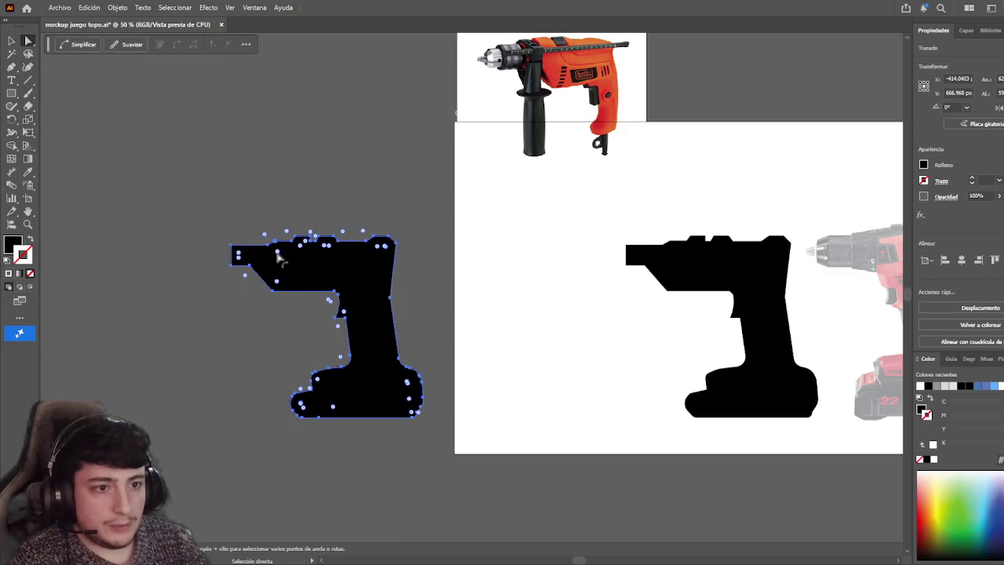
{"action": "key", "text": "v"}
{"action": "left_click", "coordinate": [197, 244]}
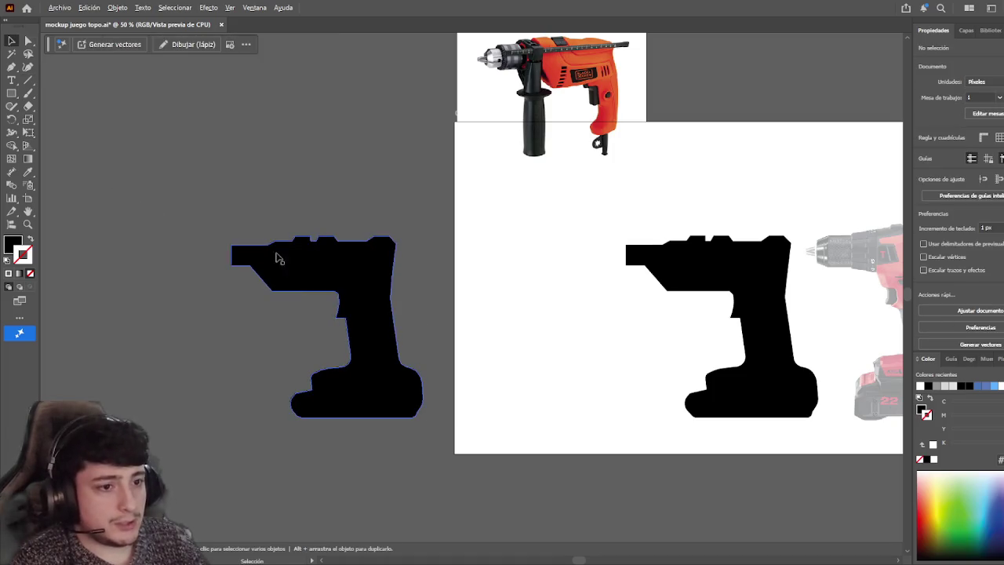
- Inspect the copy's anchor points and test rounding one of its corners
{"action": "scroll", "coordinate": [275, 264], "scroll_direction": "up", "scroll_amount": 2}
{"action": "scroll", "coordinate": [307, 254], "scroll_direction": "up", "scroll_amount": 2}
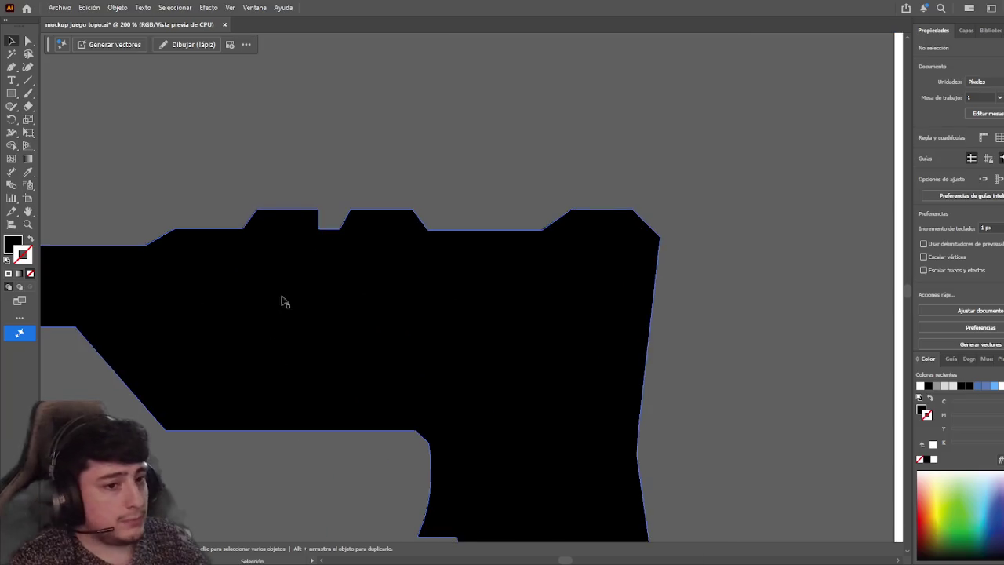
{"action": "left_click", "coordinate": [359, 267]}
{"action": "key", "text": "a"}
{"action": "left_click_drag", "start_coordinate": [171, 423], "coordinate": [186, 407]}
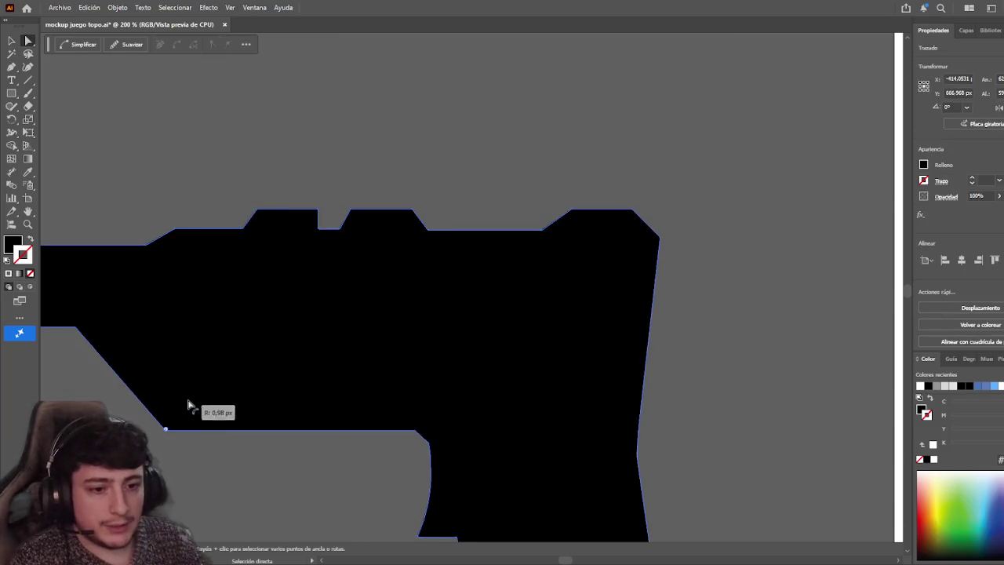
{"action": "left_click", "coordinate": [510, 188]}
{"action": "left_click", "coordinate": [372, 309]}
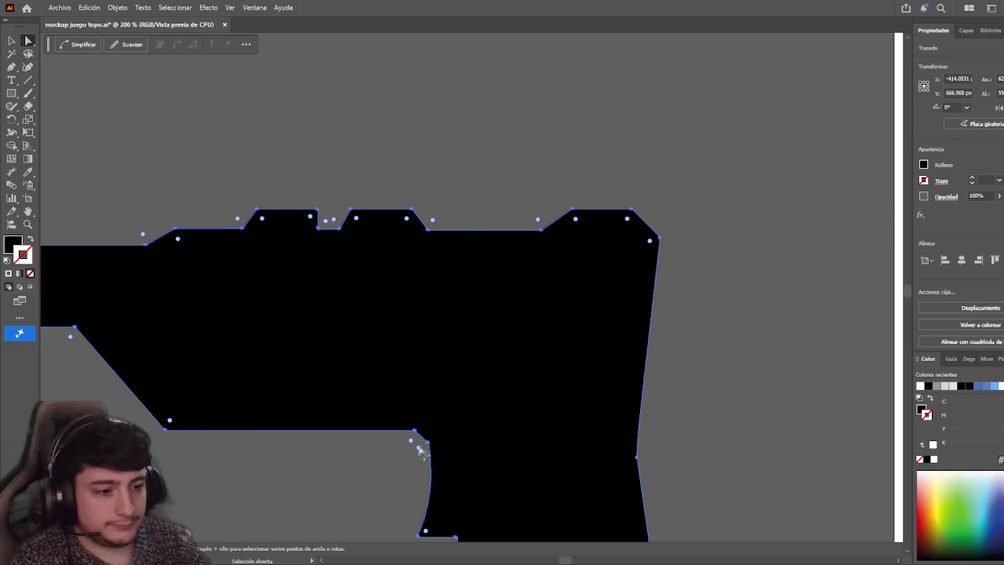
{"action": "scroll", "coordinate": [463, 412], "scroll_direction": "down", "scroll_amount": 3, "text": "alt"}
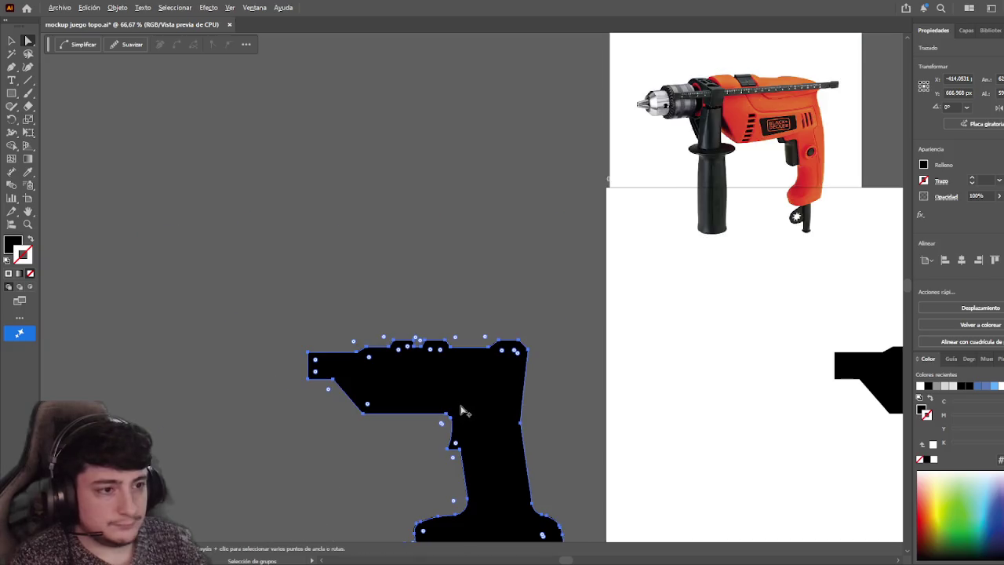
{"action": "left_click", "coordinate": [14, 49]}
{"action": "left_click", "coordinate": [232, 332]}
{"action": "scroll", "coordinate": [227, 274], "scroll_direction": "down", "scroll_amount": 3}
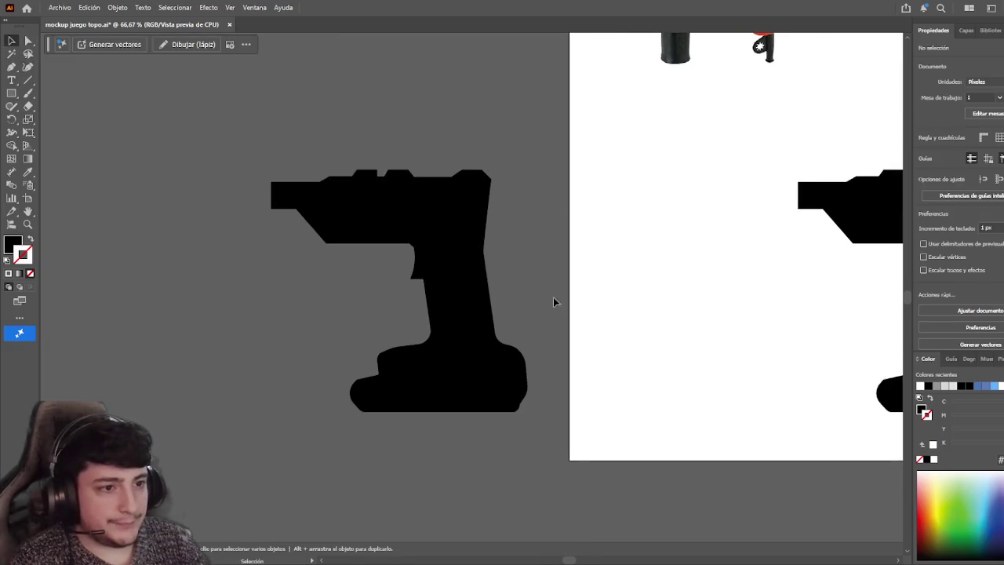
- Delete the left test copy, leaving the single merged silhouette beside the photo
{"action": "left_click_drag", "start_coordinate": [553, 302], "coordinate": [253, 316]}
{"action": "left_click", "coordinate": [224, 235]}
{"action": "key", "text": "Delete"}
{"action": "scroll", "coordinate": [385, 307], "scroll_direction": "right", "scroll_amount": 2, "text": "shift"}
{"action": "scroll", "coordinate": [329, 314], "scroll_direction": "right", "scroll_amount": 3, "text": "shift"}
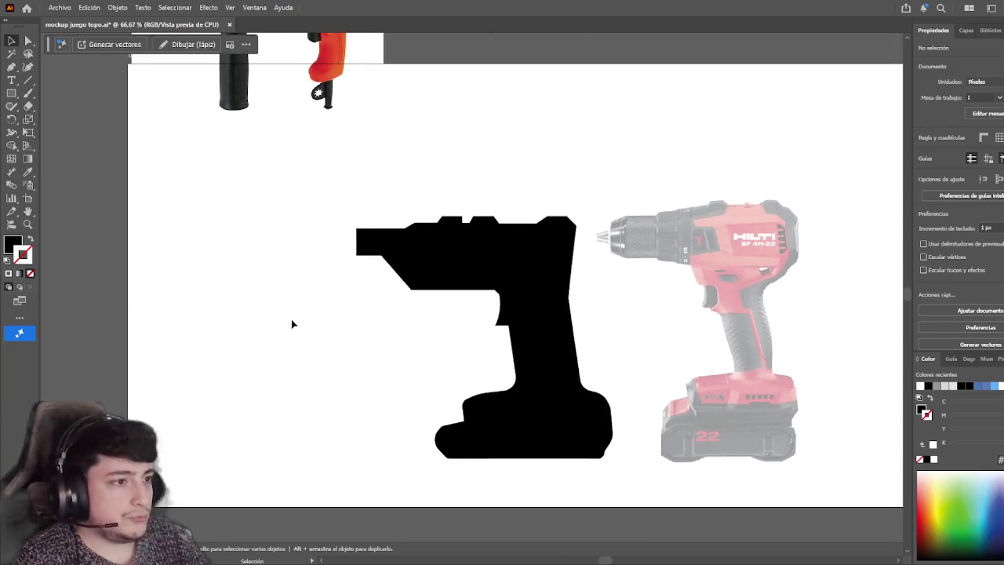
{"action": "scroll", "coordinate": [292, 324], "scroll_direction": "right", "scroll_amount": 1, "text": "shift"}
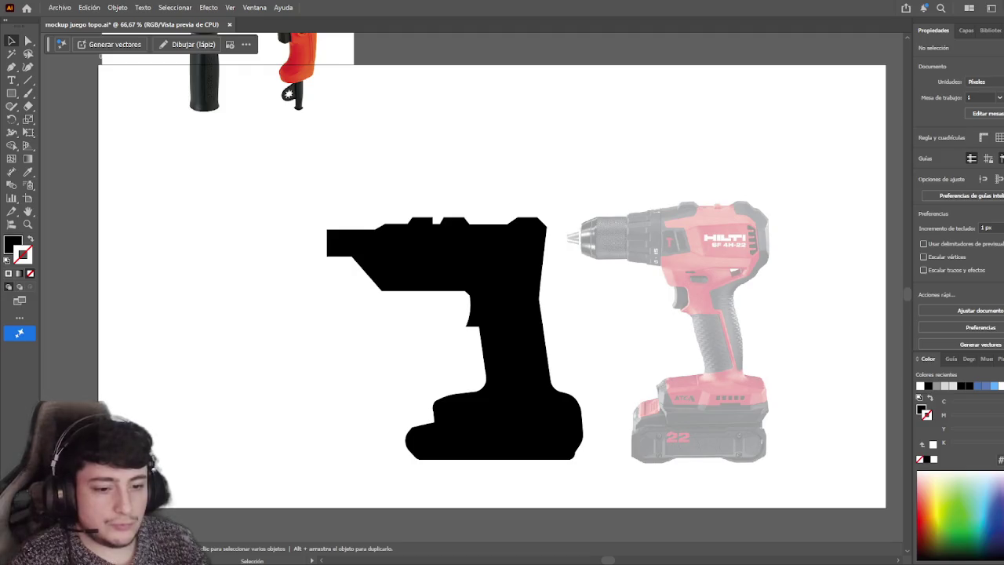
{"action": "left_click_drag", "start_coordinate": [345, 320], "coordinate": [266, 325]}
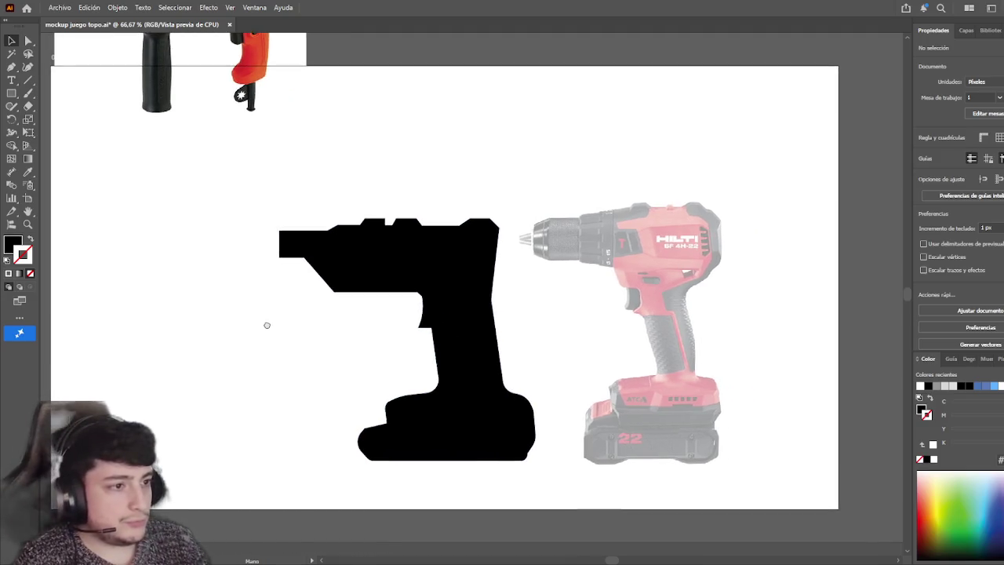
{"action": "key", "text": "a"}
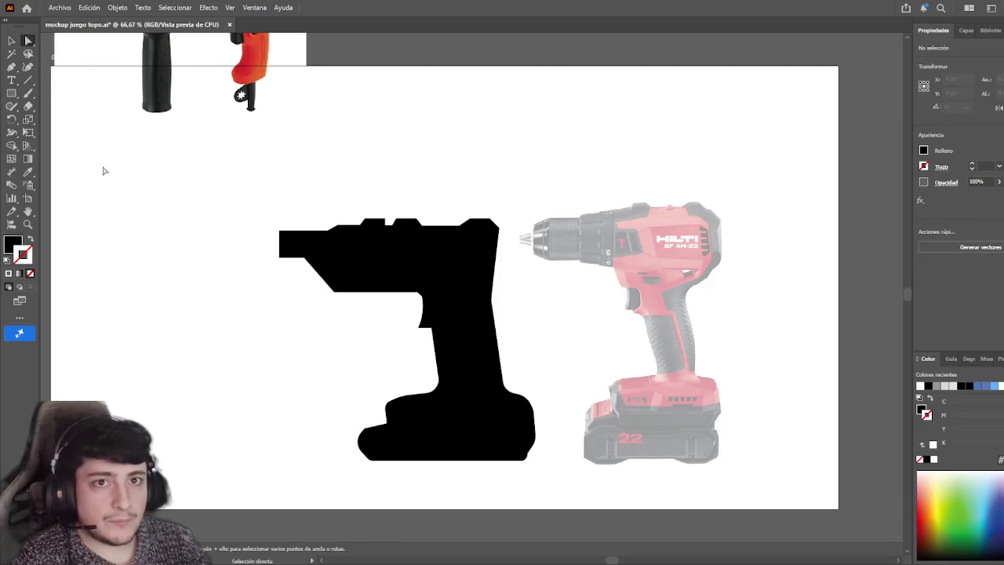
{"action": "scroll", "coordinate": [486, 239], "scroll_direction": "up", "scroll_amount": 3, "text": "alt"}
{"action": "left_click", "coordinate": [460, 261]}
{"action": "left_click", "coordinate": [497, 222]}
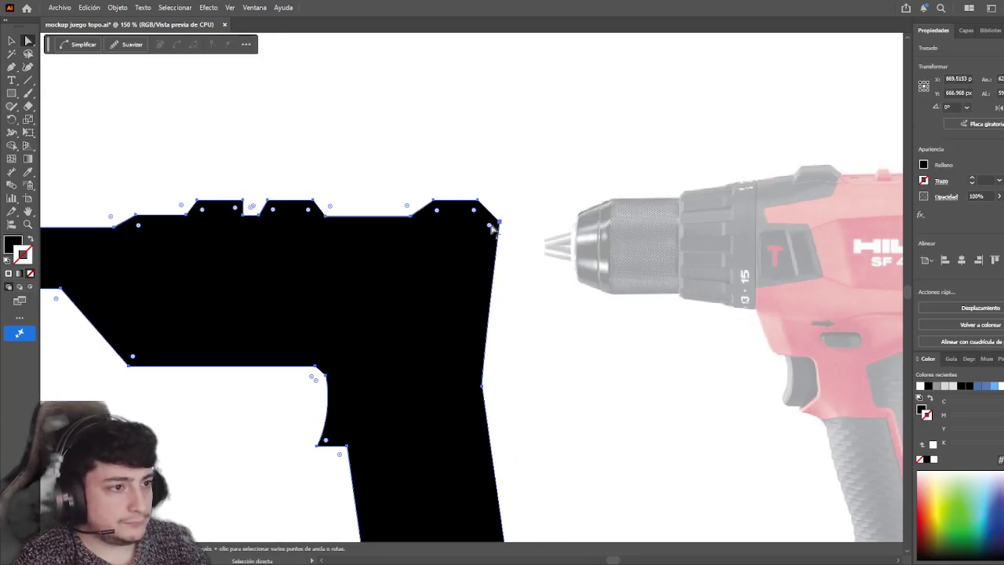
{"action": "left_click_drag", "start_coordinate": [486, 229], "coordinate": [573, 189]}
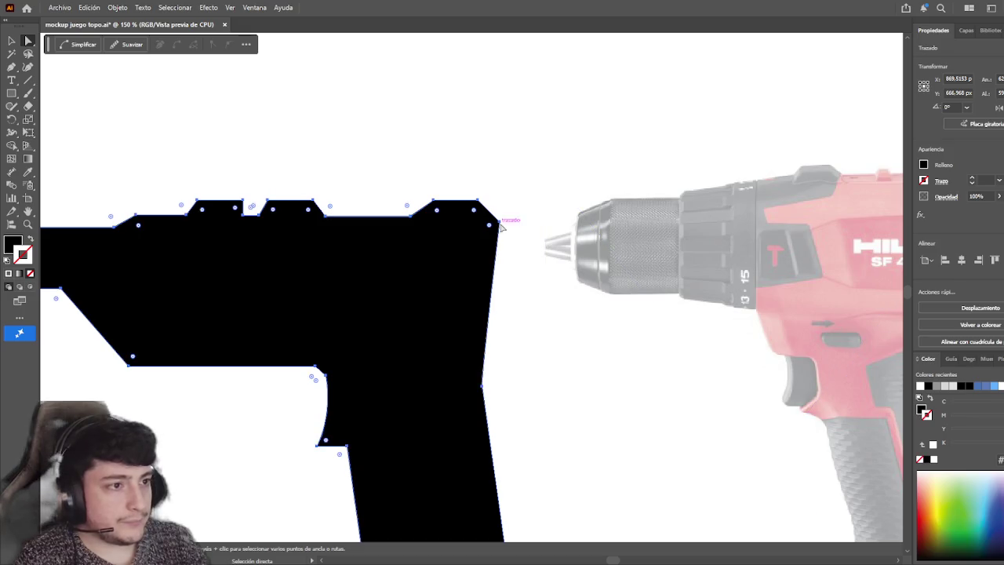
{"action": "scroll", "coordinate": [506, 227], "scroll_direction": "up", "scroll_amount": 3, "text": "alt"}
{"action": "scroll", "coordinate": [507, 227], "scroll_direction": "up", "scroll_amount": 2, "text": "alt"}
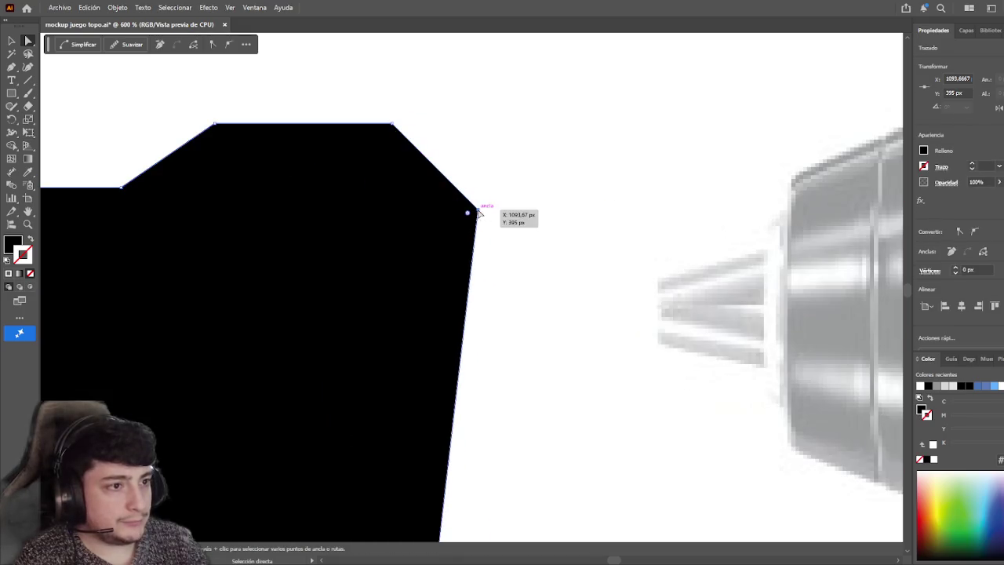
{"action": "left_click_drag", "start_coordinate": [469, 213], "coordinate": [420, 255]}
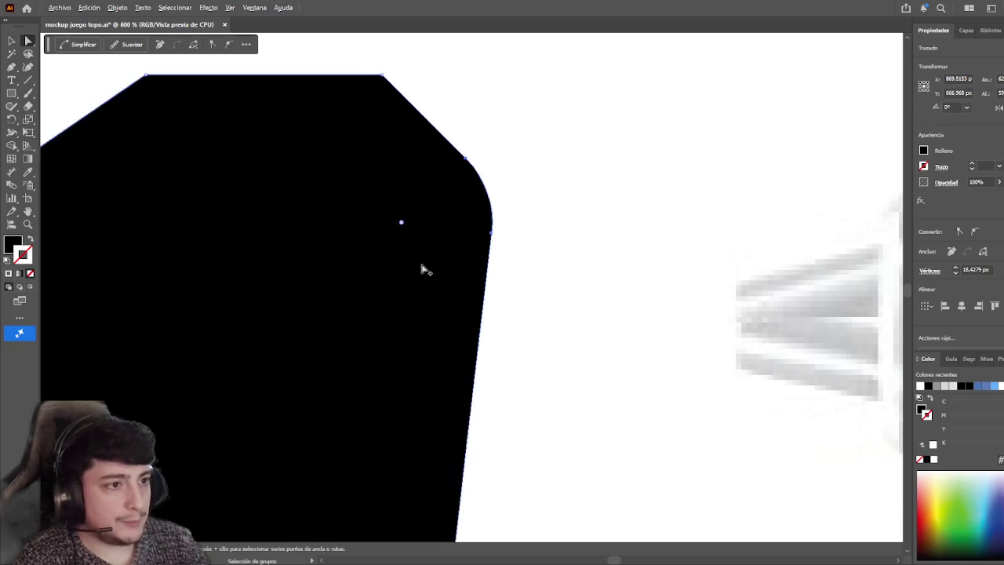
{"action": "scroll", "coordinate": [422, 269], "scroll_direction": "up", "scroll_amount": 1, "text": "alt"}
{"action": "scroll", "coordinate": [421, 269], "scroll_direction": "down", "scroll_amount": 1, "text": "alt"}
{"action": "scroll", "coordinate": [425, 276], "scroll_direction": "down", "scroll_amount": 2, "text": "alt"}
{"action": "scroll", "coordinate": [426, 275], "scroll_direction": "down", "scroll_amount": 1, "text": "alt"}
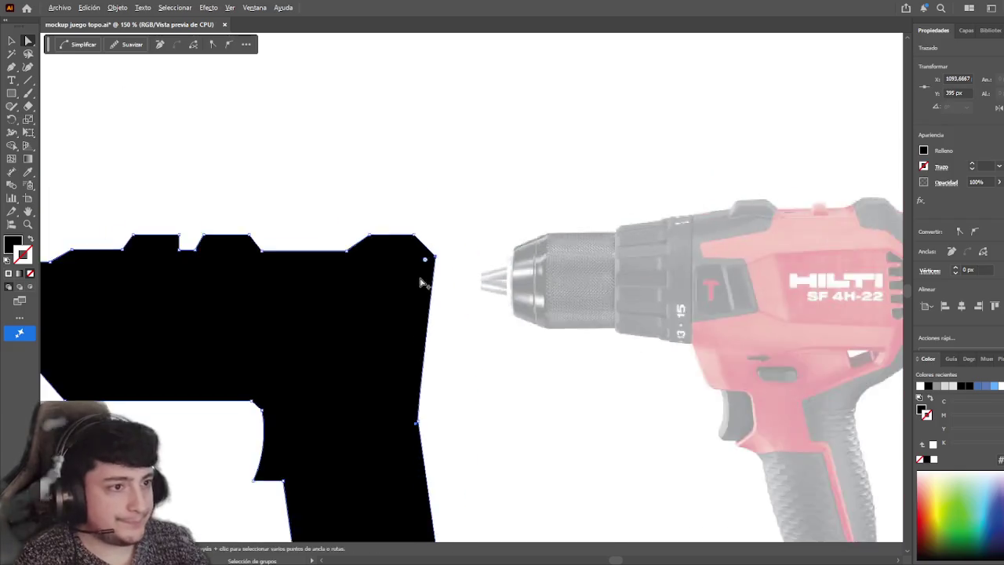
{"action": "scroll", "coordinate": [426, 280], "scroll_direction": "down", "scroll_amount": 1, "text": "alt"}
{"action": "scroll", "coordinate": [408, 259], "scroll_direction": "down", "scroll_amount": 1, "text": "alt"}
{"action": "left_click_drag", "start_coordinate": [411, 210], "coordinate": [487, 393]}
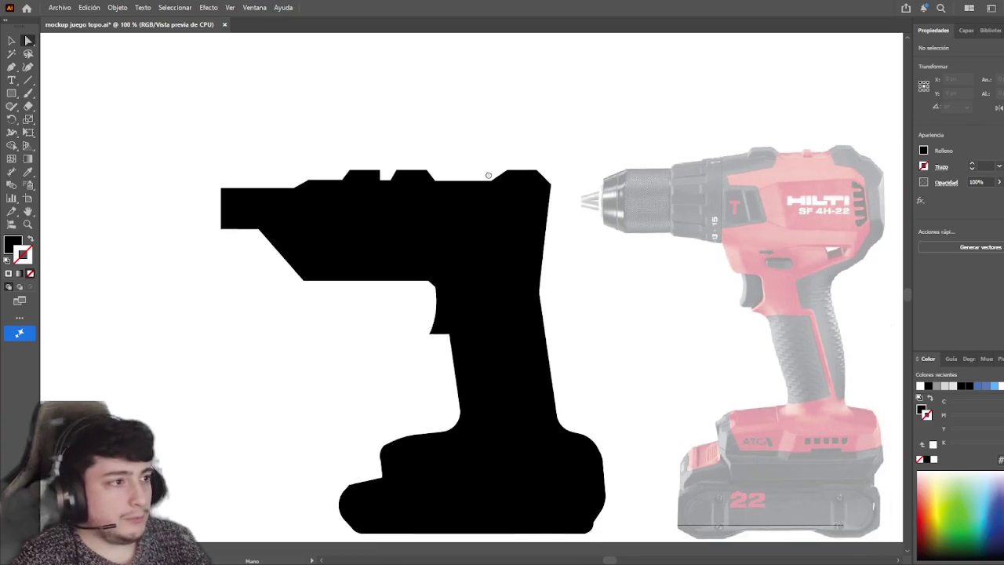
{"action": "scroll", "coordinate": [502, 353], "scroll_direction": "up", "scroll_amount": 1}
{"action": "scroll", "coordinate": [502, 353], "scroll_direction": "left", "scroll_amount": 2}
{"action": "scroll", "coordinate": [538, 280], "scroll_direction": "down", "scroll_amount": 1}
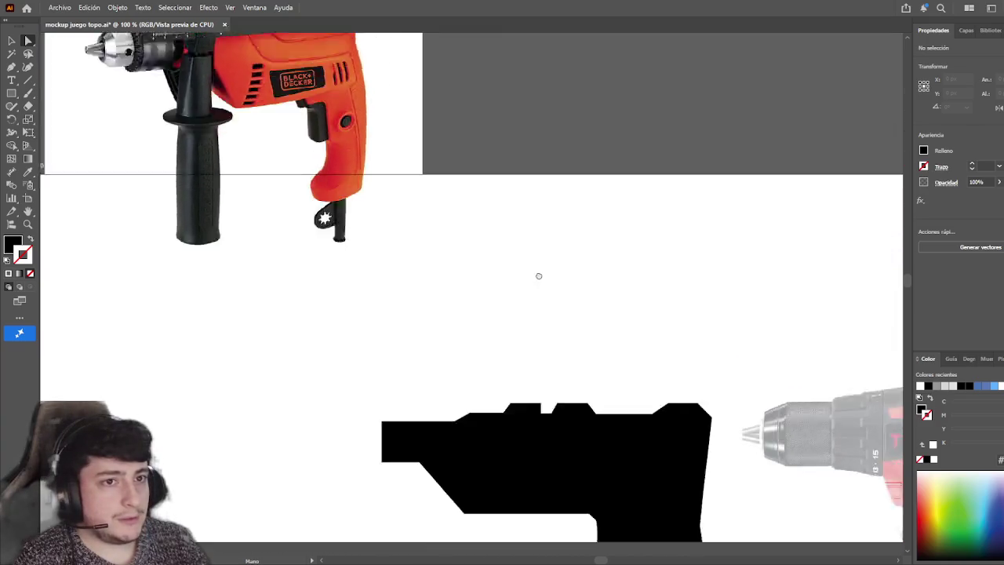
{"action": "scroll", "coordinate": [506, 251], "scroll_direction": "down", "scroll_amount": 1}
{"action": "scroll", "coordinate": [322, 301], "scroll_direction": "up", "scroll_amount": 2}
{"action": "scroll", "coordinate": [321, 300], "scroll_direction": "left", "scroll_amount": 1}
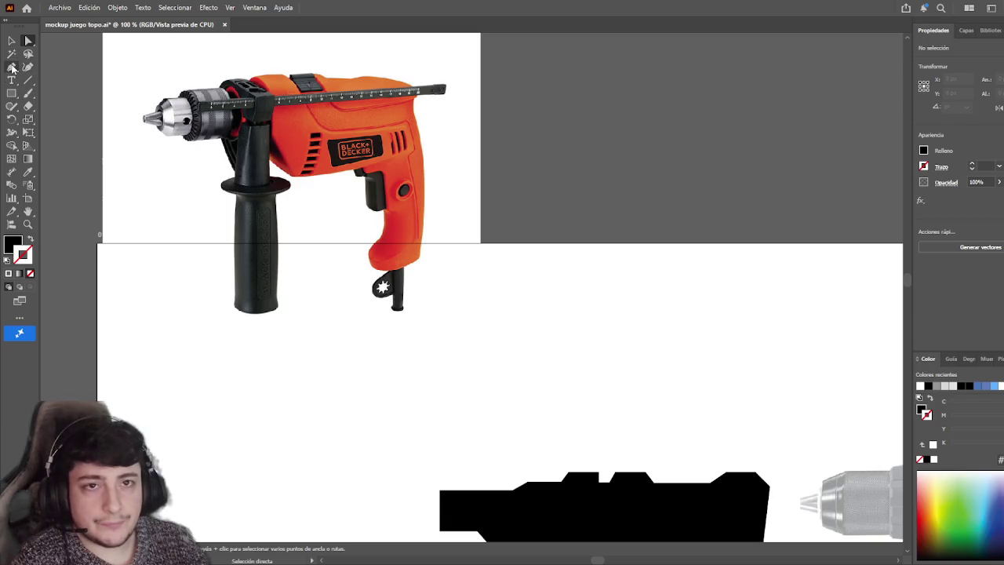
- Draw a tall thin rectangle below the drill's front and nudge it into place
{"action": "left_click", "coordinate": [11, 93]}
{"action": "scroll", "coordinate": [363, 131], "scroll_direction": "down", "scroll_amount": 4}
{"action": "scroll", "coordinate": [416, 283], "scroll_direction": "down", "scroll_amount": 1}
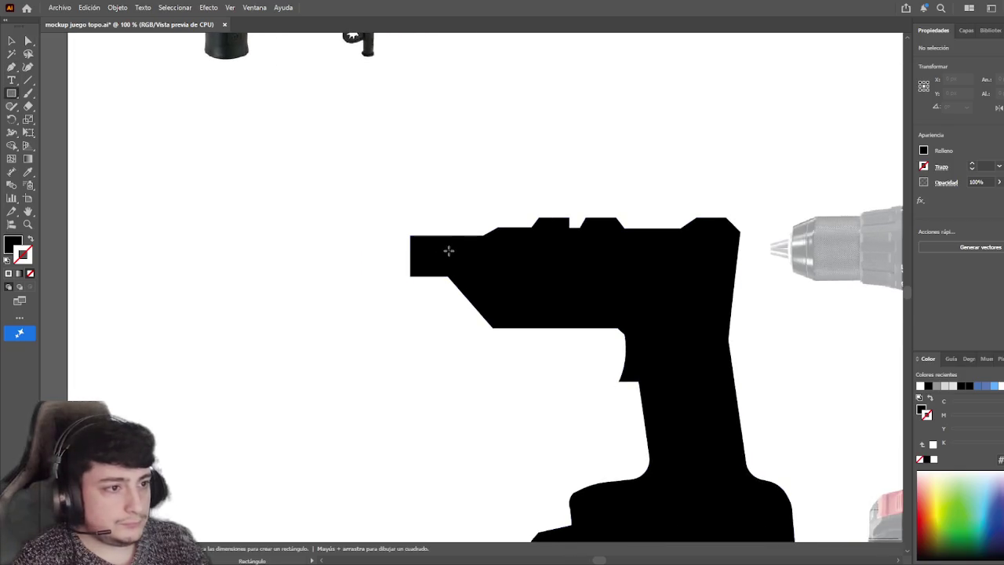
{"action": "left_click_drag", "start_coordinate": [453, 233], "coordinate": [474, 321]}
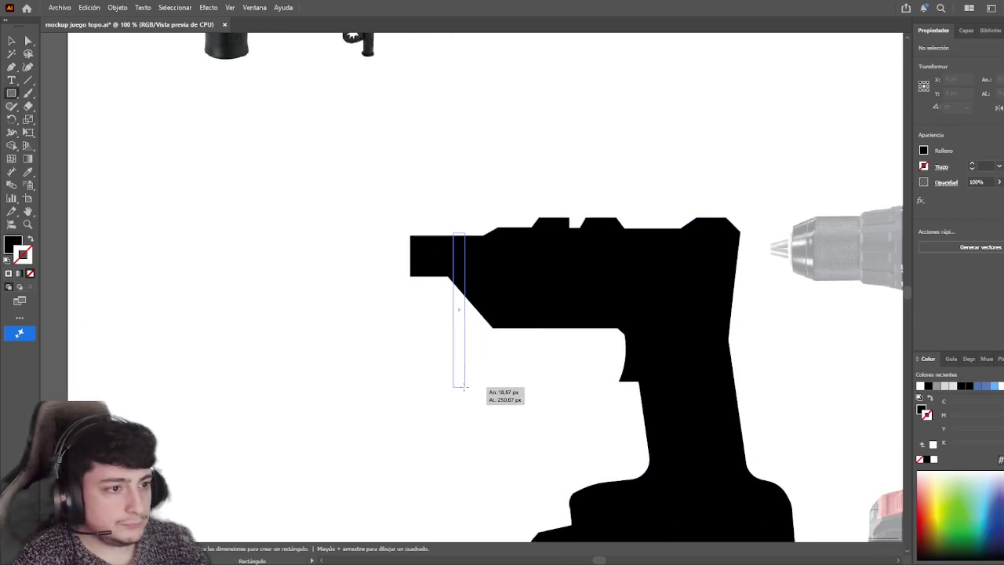
{"action": "left_click_drag", "start_coordinate": [475, 389], "coordinate": [475, 389]}
{"action": "key", "text": "v"}
{"action": "left_click_drag", "start_coordinate": [466, 339], "coordinate": [458, 330]}
- Shorten the bar from its top and widen the small collar rectangle, moving it down
{"action": "scroll", "coordinate": [376, 432], "scroll_direction": "up", "scroll_amount": 5}
{"action": "left_click_drag", "start_coordinate": [376, 432], "coordinate": [406, 466]}
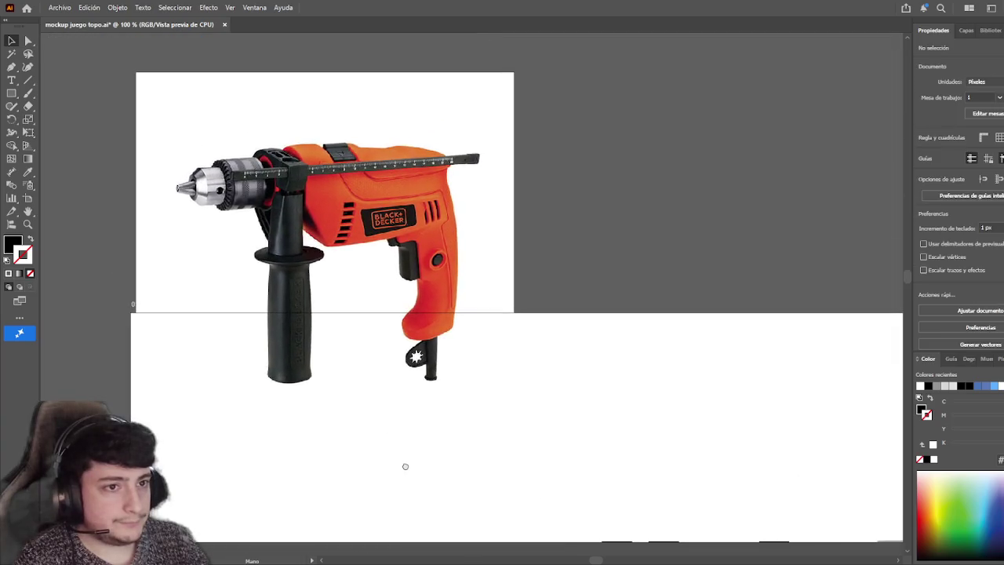
{"action": "scroll", "coordinate": [416, 392], "scroll_direction": "down", "scroll_amount": 3}
{"action": "scroll", "coordinate": [376, 235], "scroll_direction": "down", "scroll_amount": 2}
{"action": "scroll", "coordinate": [410, 322], "scroll_direction": "right", "scroll_amount": 1}
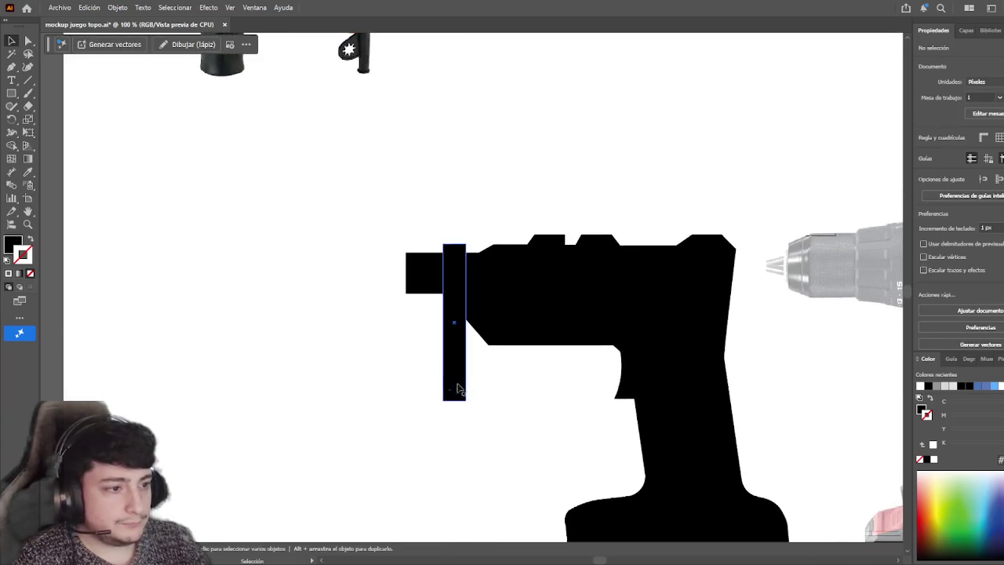
{"action": "scroll", "coordinate": [440, 353], "scroll_direction": "down", "scroll_amount": 2}
{"action": "scroll", "coordinate": [440, 353], "scroll_direction": "right", "scroll_amount": 1}
{"action": "left_click_drag", "start_coordinate": [433, 326], "coordinate": [435, 352]}
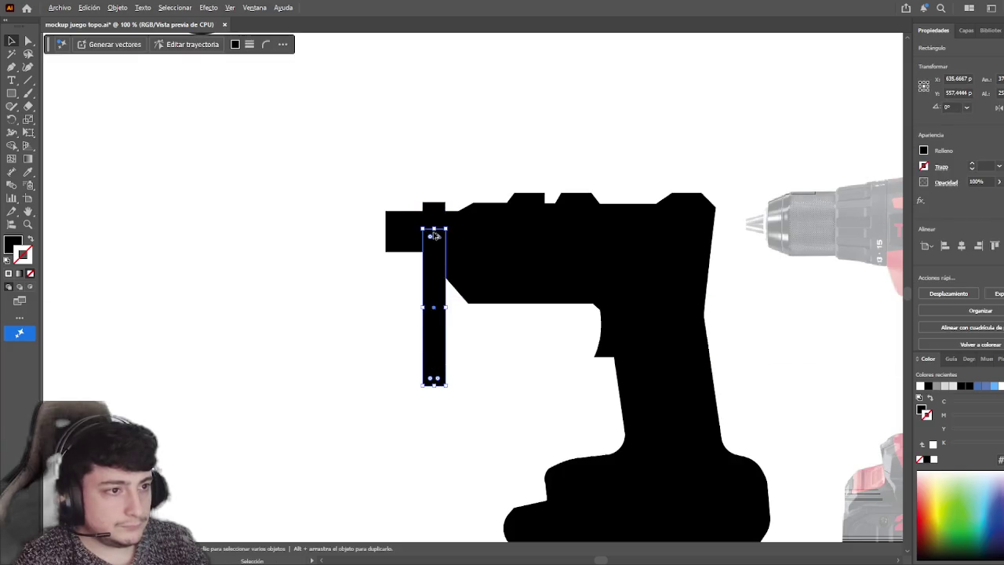
{"action": "left_click_drag", "start_coordinate": [435, 230], "coordinate": [439, 300]}
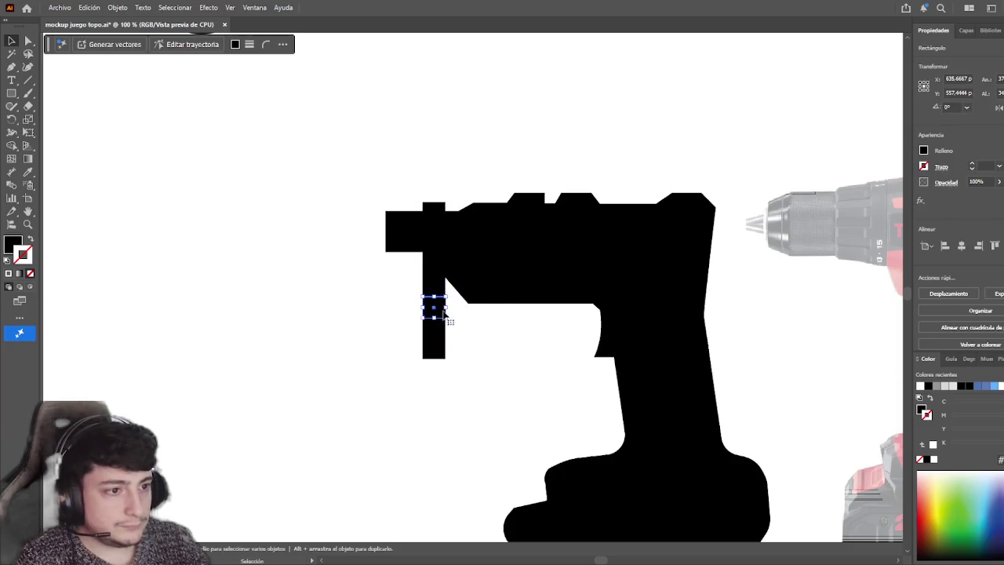
{"action": "mouse_move", "coordinate": [446, 306]}
{"action": "left_mouse_down"}
{"action": "mouse_move", "coordinate": [457, 307]}
{"action": "mouse_move", "coordinate": [444, 340]}
{"action": "left_mouse_up"}
{"action": "left_click", "coordinate": [358, 285]}
- Stretch the narrow vertical bar downward and widen it evenly on both sides
{"action": "scroll", "coordinate": [390, 397], "scroll_direction": "up", "scroll_amount": 3}
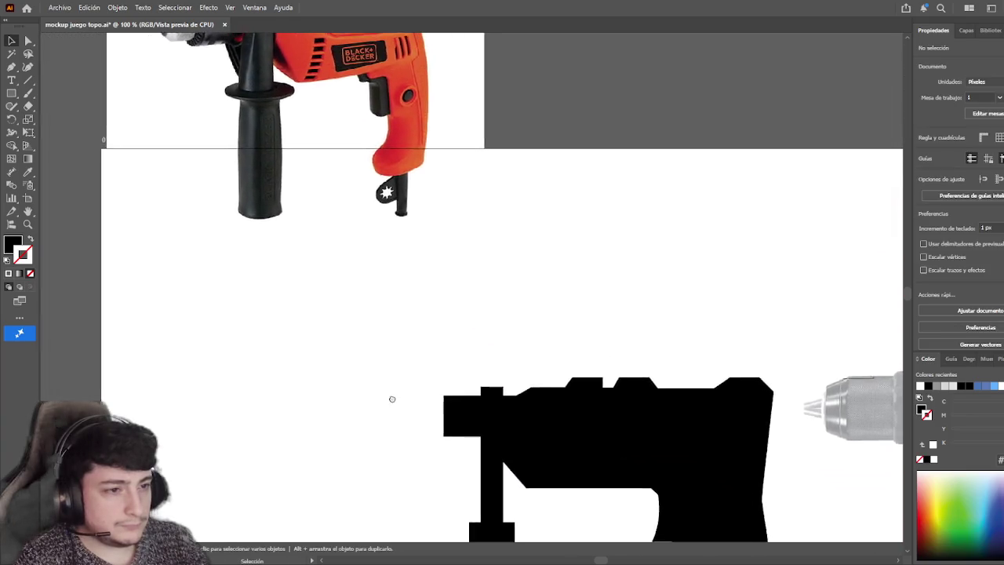
{"action": "scroll", "coordinate": [428, 345], "scroll_direction": "down", "scroll_amount": 3}
{"action": "left_click", "coordinate": [445, 321]}
{"action": "left_click_drag", "start_coordinate": [446, 333], "coordinate": [458, 472]}
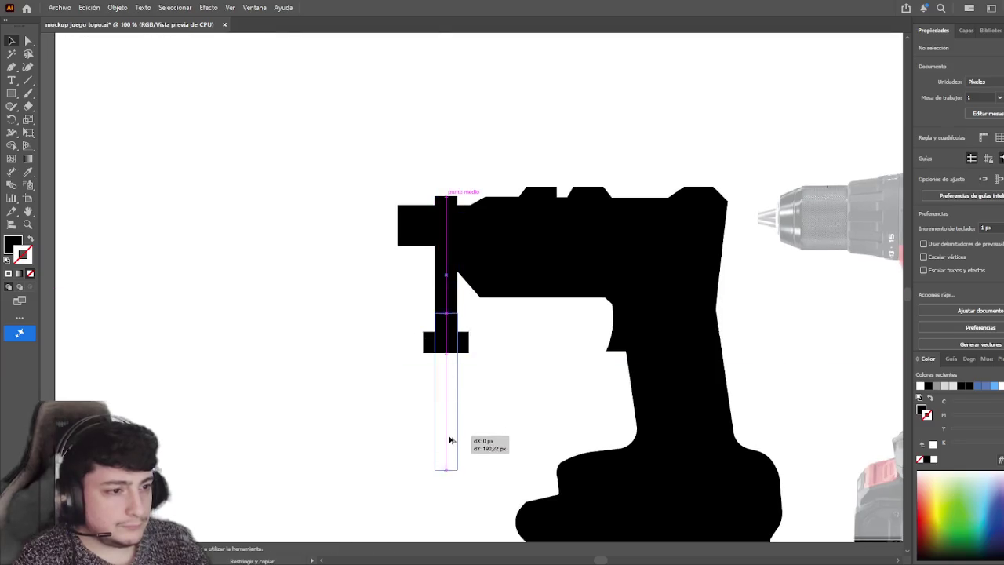
{"action": "left_click_drag", "start_coordinate": [458, 394], "coordinate": [467, 394]}
{"action": "left_click", "coordinate": [363, 368]}
- Lengthen the lower handle rectangle downward beneath the drill silhouette
{"action": "scroll", "coordinate": [428, 482], "scroll_direction": "up", "scroll_amount": 3}
{"action": "scroll", "coordinate": [390, 374], "scroll_direction": "down", "scroll_amount": 2}
{"action": "scroll", "coordinate": [440, 346], "scroll_direction": "down", "scroll_amount": 1}
{"action": "mouse_move", "coordinate": [376, 289]}
{"action": "left_mouse_down"}
{"action": "mouse_move", "coordinate": [406, 378]}
{"action": "mouse_move", "coordinate": [385, 343]}
{"action": "mouse_move", "coordinate": [437, 421]}
{"action": "mouse_move", "coordinate": [376, 262]}
{"action": "left_mouse_up"}
{"action": "left_click", "coordinate": [421, 394]}
{"action": "scroll", "coordinate": [423, 392], "scroll_direction": "up", "scroll_amount": 2}
{"action": "left_click_drag", "start_coordinate": [448, 386], "coordinate": [451, 384]}
{"action": "left_click", "coordinate": [363, 365]}
{"action": "scroll", "coordinate": [373, 377], "scroll_direction": "down", "scroll_amount": 2}
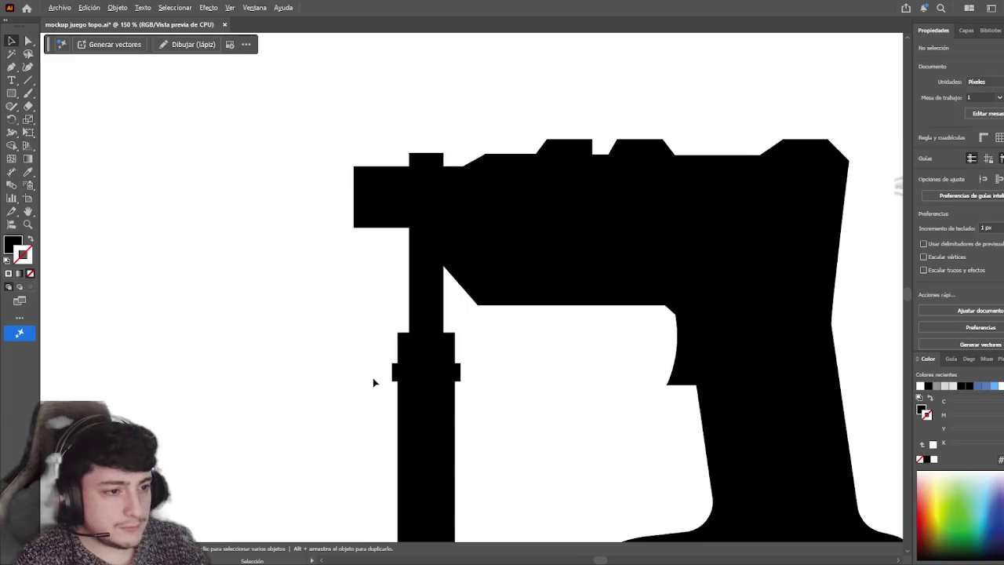
- Select all the side-handle pieces and shift them slightly right under the drill's front
{"action": "scroll", "coordinate": [370, 393], "scroll_direction": "up", "scroll_amount": 2}
{"action": "scroll", "coordinate": [370, 399], "scroll_direction": "up", "scroll_amount": 2}
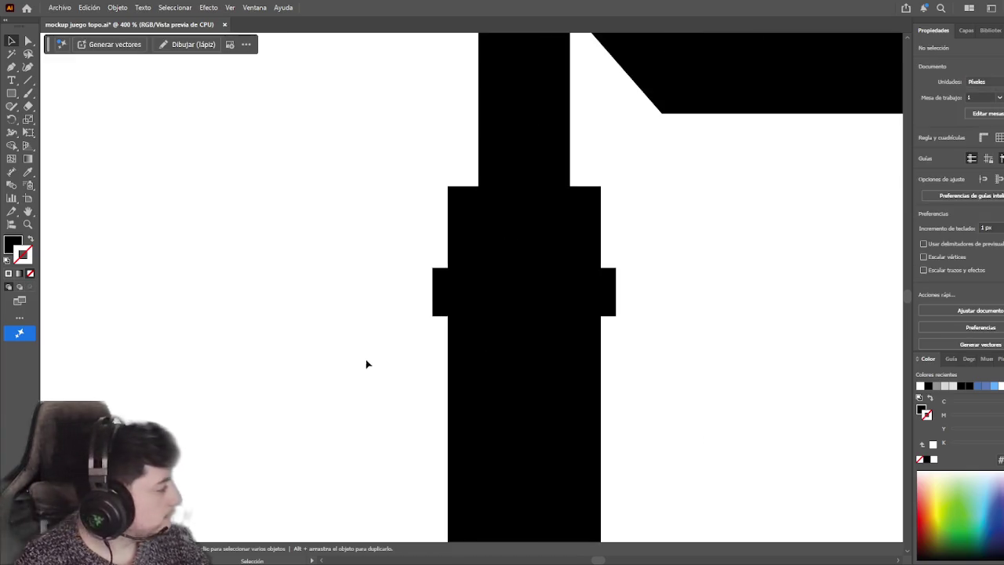
{"action": "scroll", "coordinate": [399, 290], "scroll_direction": "down", "scroll_amount": 3}
{"action": "scroll", "coordinate": [384, 282], "scroll_direction": "down", "scroll_amount": 1}
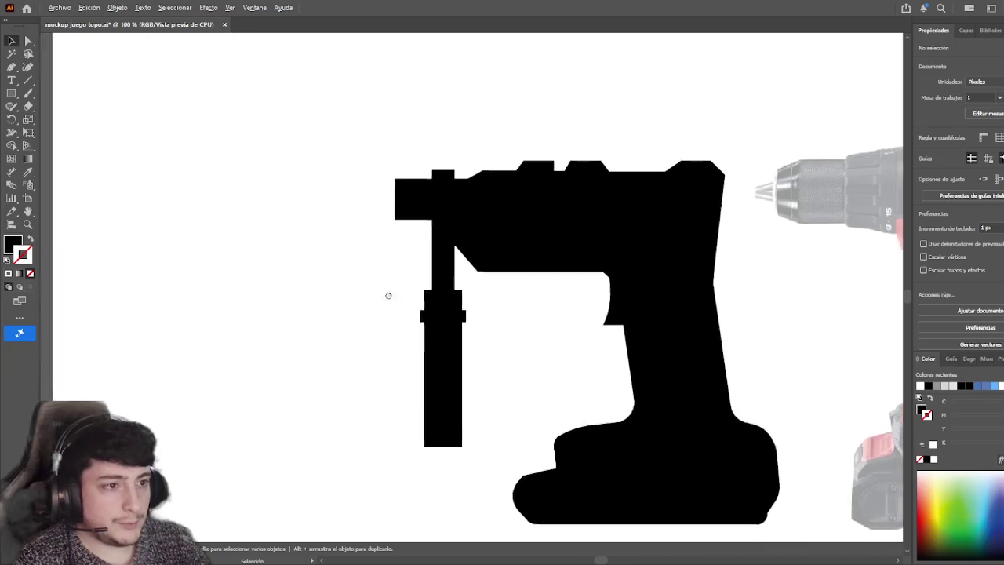
{"action": "scroll", "coordinate": [408, 322], "scroll_direction": "up", "scroll_amount": 1}
{"action": "scroll", "coordinate": [400, 345], "scroll_direction": "down", "scroll_amount": 1}
{"action": "scroll", "coordinate": [392, 360], "scroll_direction": "up", "scroll_amount": 1}
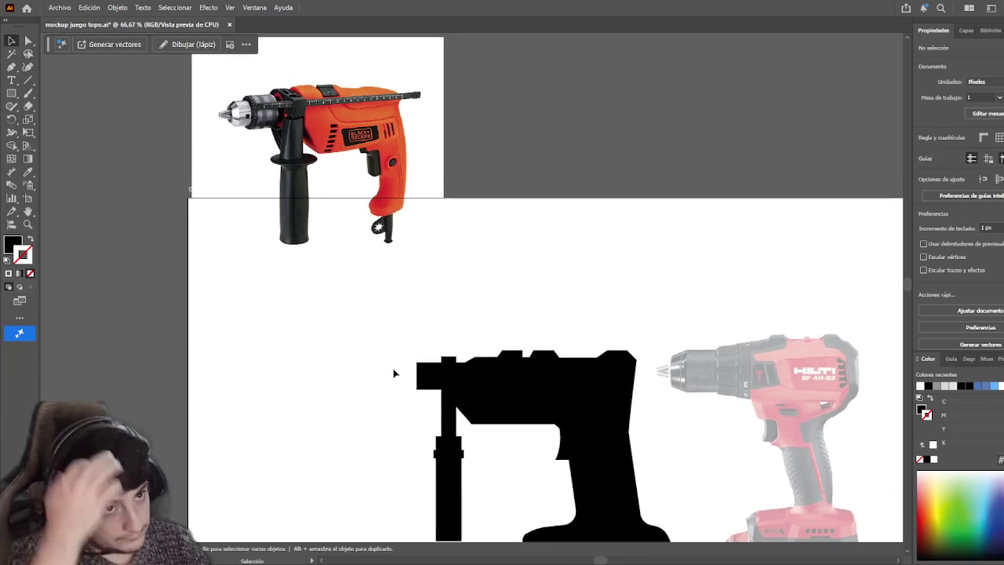
{"action": "left_click_drag", "start_coordinate": [396, 397], "coordinate": [367, 284]}
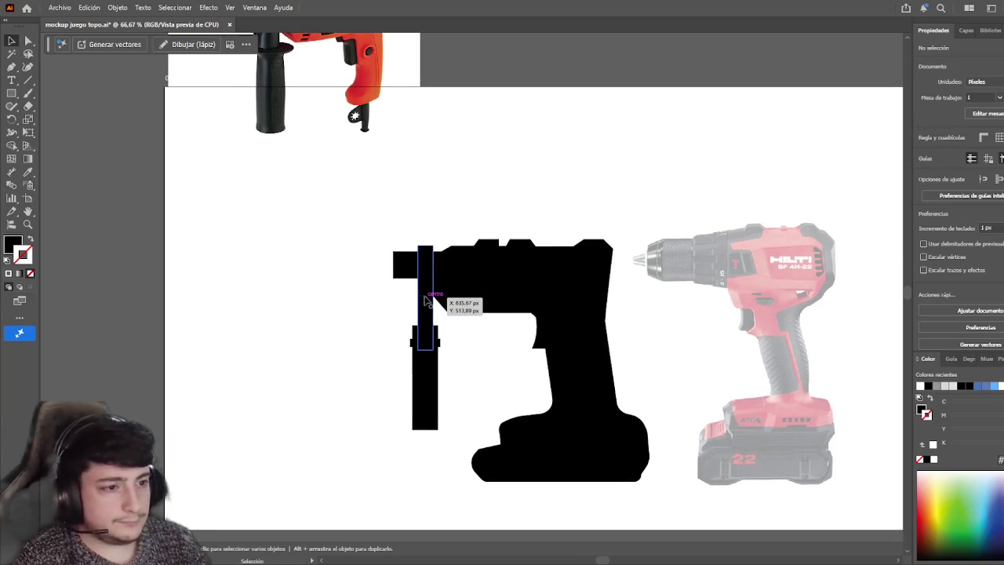
{"action": "left_click", "coordinate": [425, 300]}
{"action": "mouse_move", "coordinate": [386, 317]}
{"action": "left_mouse_down"}
{"action": "mouse_move", "coordinate": [431, 371]}
{"action": "mouse_move", "coordinate": [425, 430]}
{"action": "left_mouse_up"}
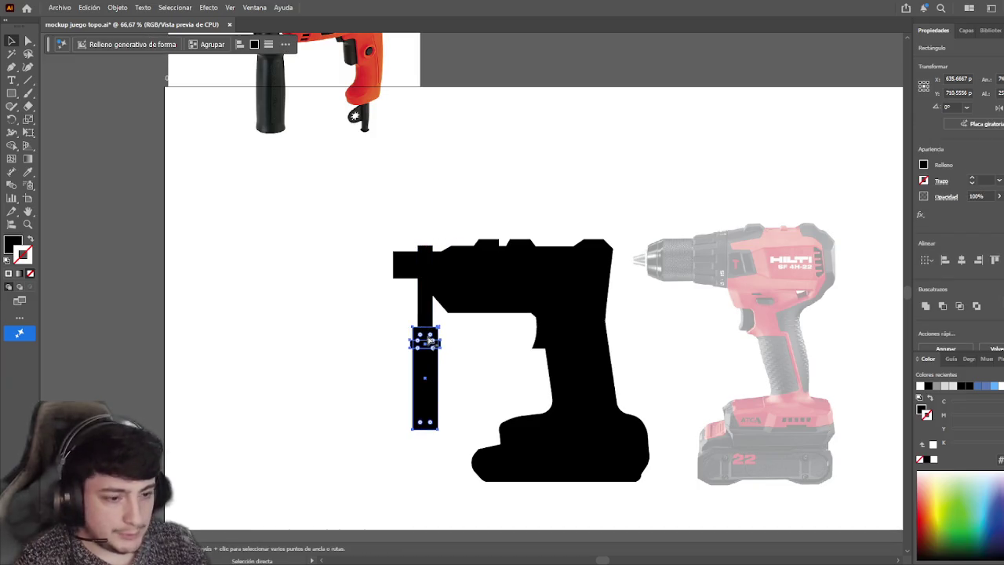
{"action": "left_click", "coordinate": [425, 318], "text": "shift"}
{"action": "mouse_move", "coordinate": [425, 313]}
{"action": "left_mouse_down"}
{"action": "mouse_move", "coordinate": [432, 312]}
{"action": "mouse_move", "coordinate": [414, 291]}
{"action": "left_mouse_up"}
{"action": "left_click", "coordinate": [361, 326]}
- Widen the small crossbar rectangle to 80 px across the handle grip
{"action": "left_click", "coordinate": [327, 290]}
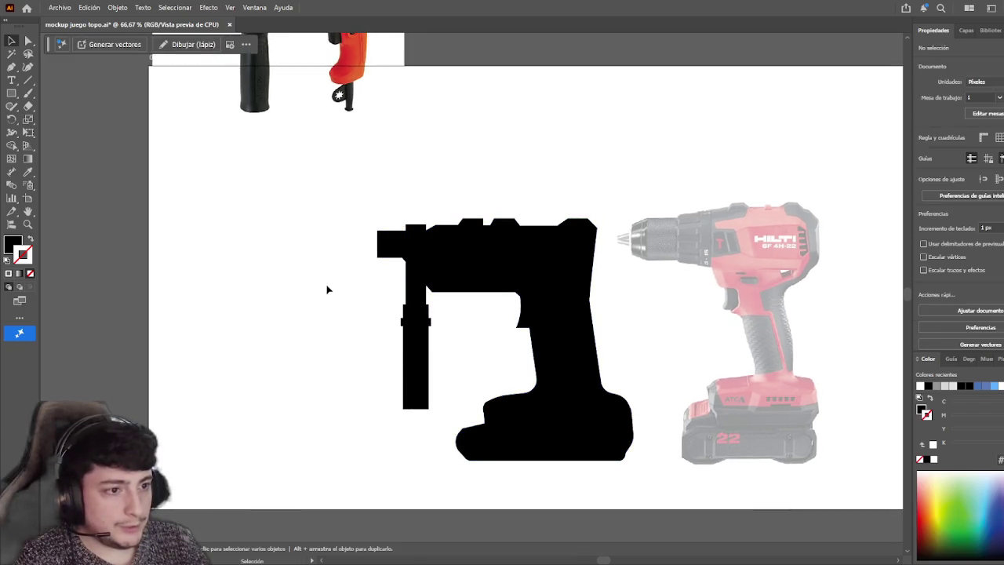
{"action": "left_click", "coordinate": [405, 325]}
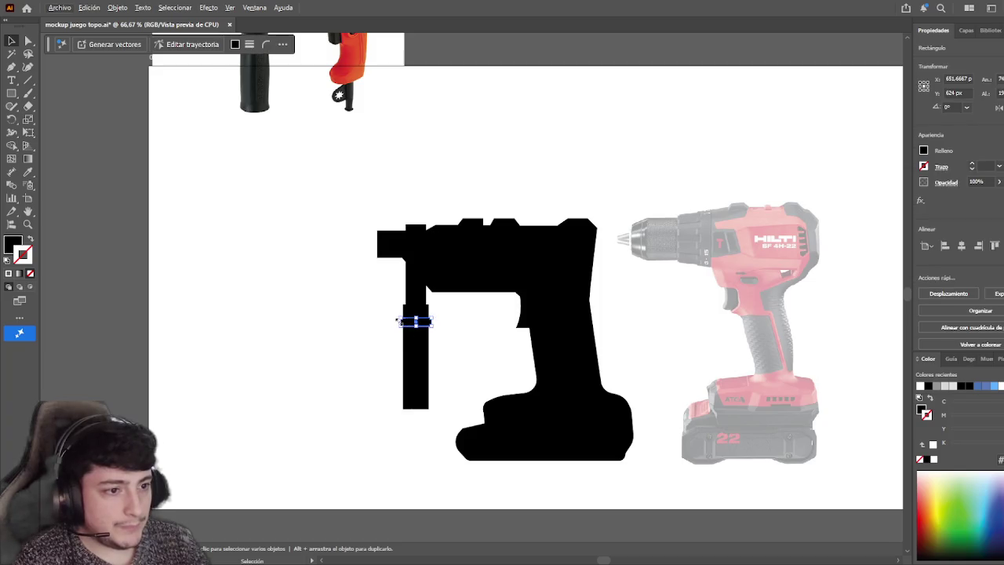
{"action": "scroll", "coordinate": [398, 321], "scroll_direction": "up", "scroll_amount": 3}
{"action": "left_click_drag", "start_coordinate": [409, 309], "coordinate": [455, 315]}
{"action": "left_click", "coordinate": [392, 287]}
{"action": "scroll", "coordinate": [392, 287], "scroll_direction": "down", "scroll_amount": 5}
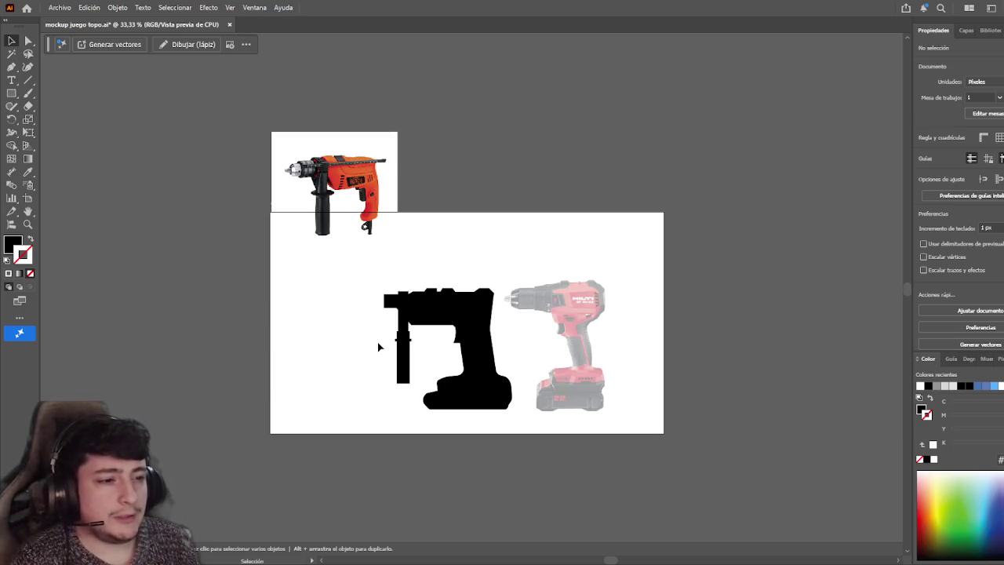
{"action": "scroll", "coordinate": [385, 381], "scroll_direction": "up", "scroll_amount": 2}
{"action": "left_click_drag", "start_coordinate": [460, 282], "coordinate": [459, 285]}
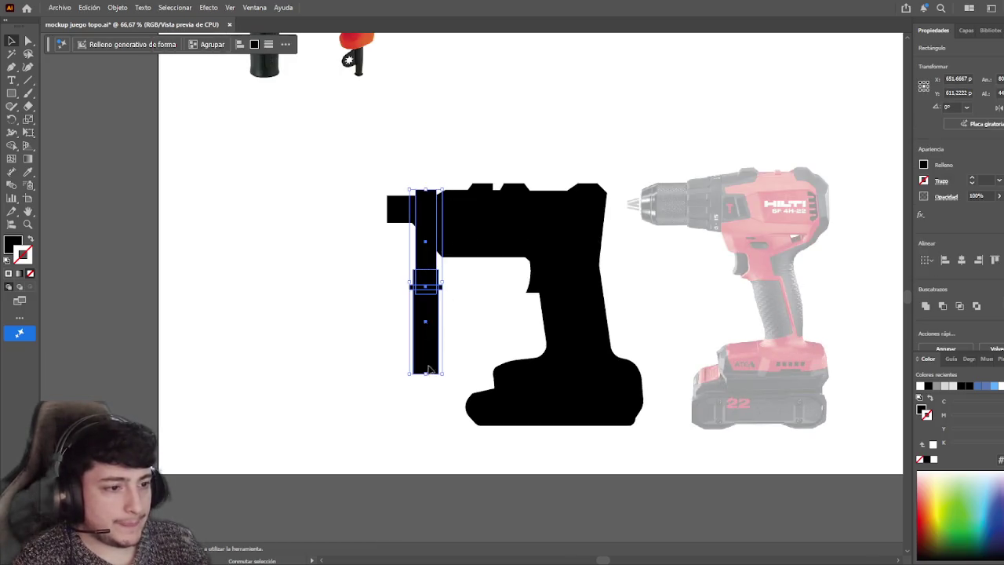
- Lengthen the tall handle's lower grip toward the silhouette's base, comparing against the drill photo
{"action": "left_click_drag", "start_coordinate": [426, 377], "coordinate": [437, 426]}
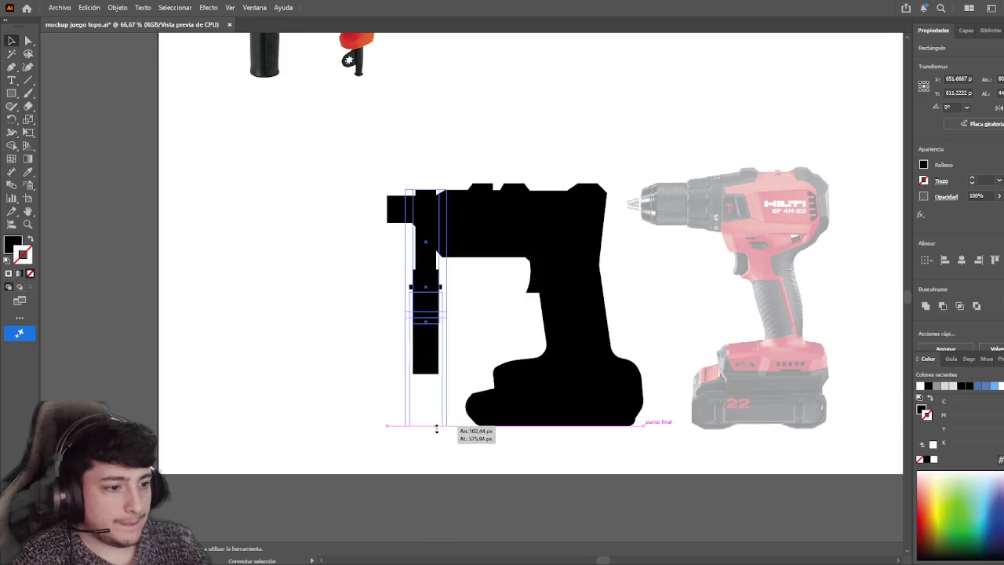
{"action": "left_click", "coordinate": [357, 369]}
{"action": "mouse_move", "coordinate": [365, 345]}
{"action": "left_mouse_down"}
{"action": "mouse_move", "coordinate": [401, 401]}
{"action": "mouse_move", "coordinate": [471, 390]}
{"action": "mouse_move", "coordinate": [439, 389]}
{"action": "mouse_move", "coordinate": [385, 254]}
{"action": "left_mouse_up"}
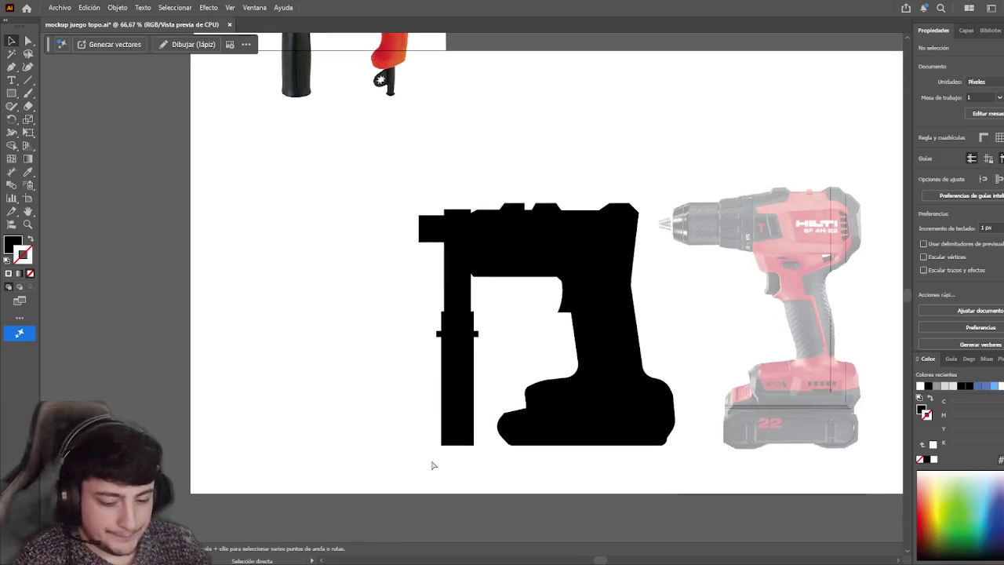
{"action": "left_click", "coordinate": [457, 368]}
{"action": "left_click_drag", "start_coordinate": [456, 392], "coordinate": [462, 428]}
{"action": "left_click", "coordinate": [421, 394]}
{"action": "mouse_move", "coordinate": [421, 395]}
{"action": "left_mouse_down"}
{"action": "mouse_move", "coordinate": [430, 463]}
{"action": "mouse_move", "coordinate": [456, 500]}
{"action": "mouse_move", "coordinate": [399, 442]}
{"action": "left_mouse_up"}
{"action": "left_click", "coordinate": [458, 453]}
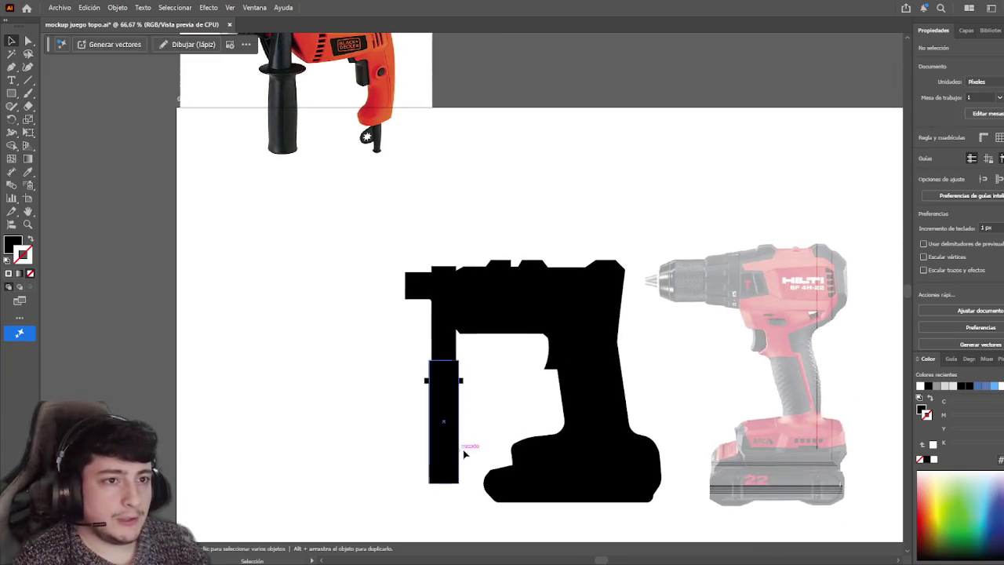
{"action": "scroll", "coordinate": [384, 447], "scroll_direction": "down", "scroll_amount": 2}
{"action": "left_click", "coordinate": [435, 392]}
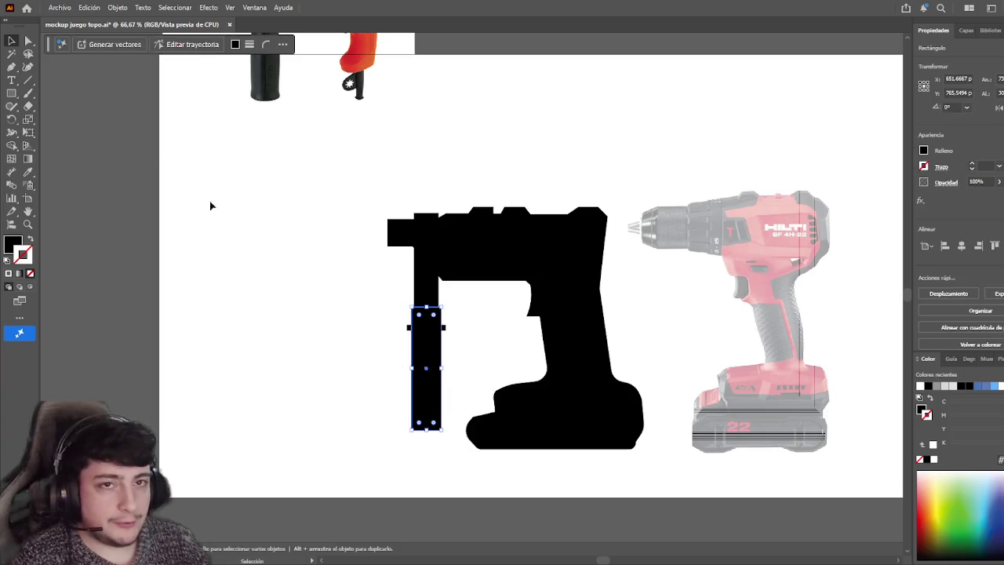
{"action": "left_click_drag", "start_coordinate": [360, 289], "coordinate": [401, 443]}
{"action": "left_click", "coordinate": [401, 443]}
- With Direct Selection, move the grip's bottom-right anchor point to reshape its corner
{"action": "scroll", "coordinate": [410, 426], "scroll_direction": "down", "scroll_amount": 2}
{"action": "scroll", "coordinate": [358, 332], "scroll_direction": "down", "scroll_amount": 3}
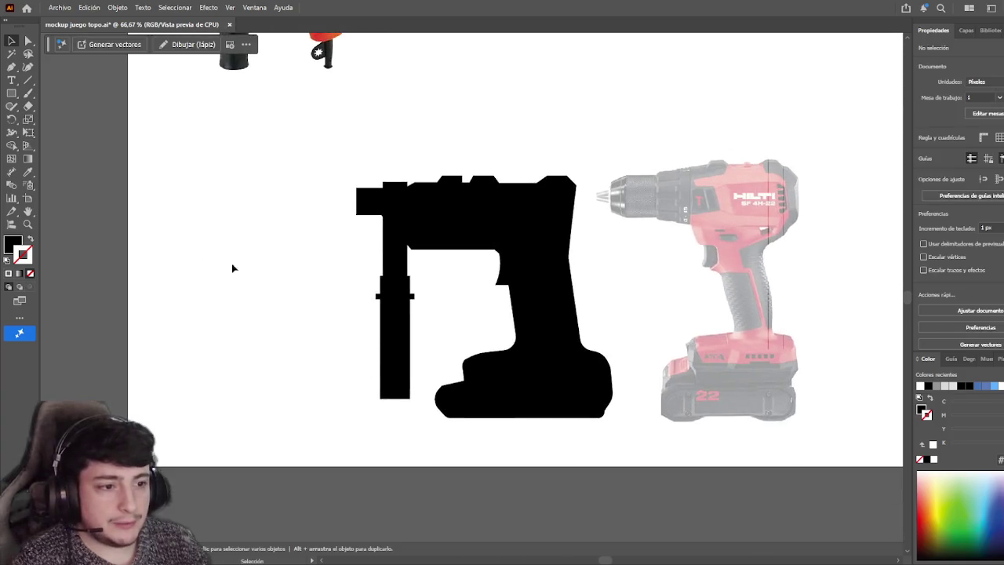
{"action": "scroll", "coordinate": [358, 338], "scroll_direction": "up", "scroll_amount": 2}
{"action": "left_click", "coordinate": [451, 461]}
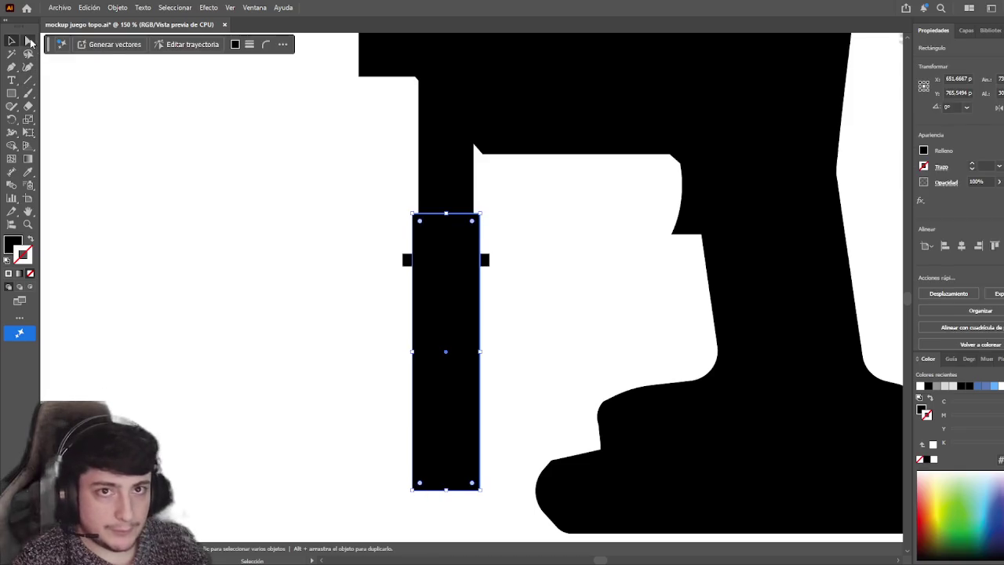
{"action": "left_click", "coordinate": [30, 43]}
{"action": "mouse_move", "coordinate": [408, 510]}
{"action": "left_mouse_down"}
{"action": "mouse_move", "coordinate": [488, 485]}
{"action": "mouse_move", "coordinate": [405, 482]}
{"action": "left_mouse_up"}
{"action": "left_click", "coordinate": [482, 497]}
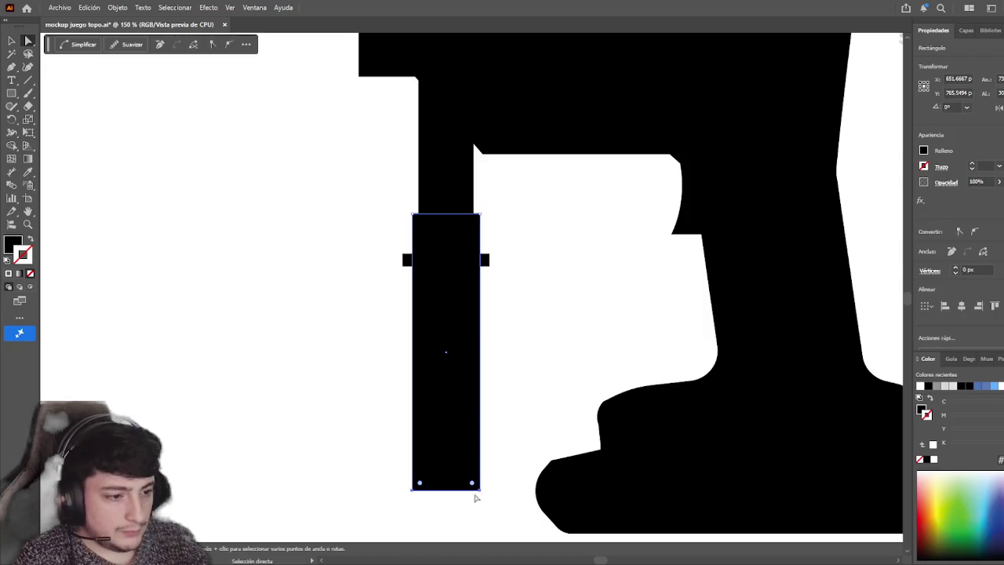
{"action": "left_click_drag", "start_coordinate": [480, 491], "coordinate": [480, 493]}
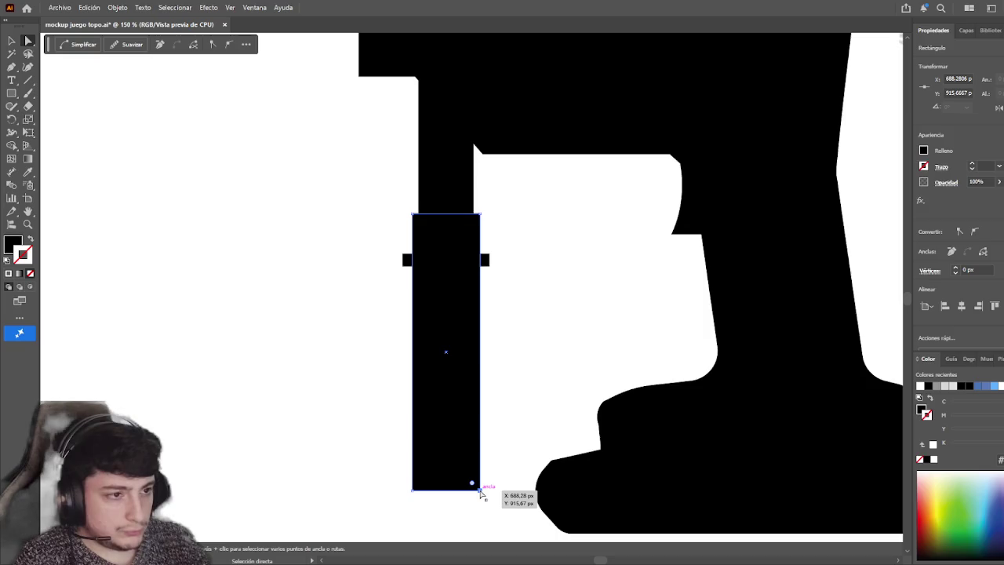
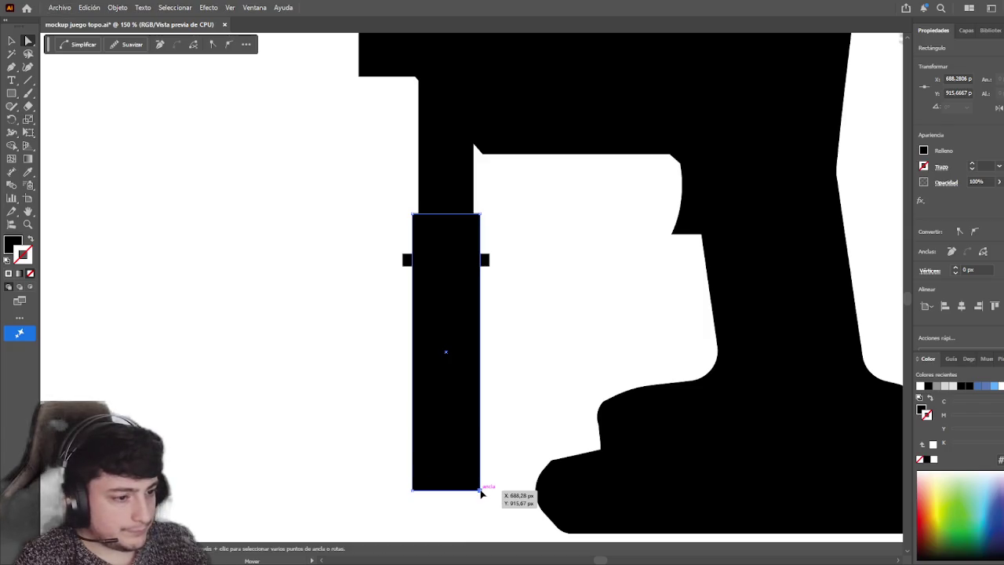
- Drag the handle bar's bottom anchors outward so it widens toward the bottom
{"action": "left_click_drag", "start_coordinate": [483, 491], "coordinate": [490, 492]}
{"action": "left_click_drag", "start_coordinate": [413, 490], "coordinate": [402, 487]}
{"action": "left_click", "coordinate": [228, 291]}
{"action": "scroll", "coordinate": [315, 353], "scroll_direction": "up", "scroll_amount": 1}
{"action": "scroll", "coordinate": [315, 352], "scroll_direction": "down", "scroll_amount": 1}
{"action": "mouse_move", "coordinate": [315, 353]}
{"action": "left_mouse_down"}
{"action": "mouse_move", "coordinate": [369, 483]}
{"action": "mouse_move", "coordinate": [358, 370]}
{"action": "mouse_move", "coordinate": [383, 482]}
{"action": "mouse_move", "coordinate": [338, 267]}
{"action": "left_mouse_up"}
- Round the tapered handle bar's bottom corners with the live corner widget
{"action": "left_click", "coordinate": [401, 450]}
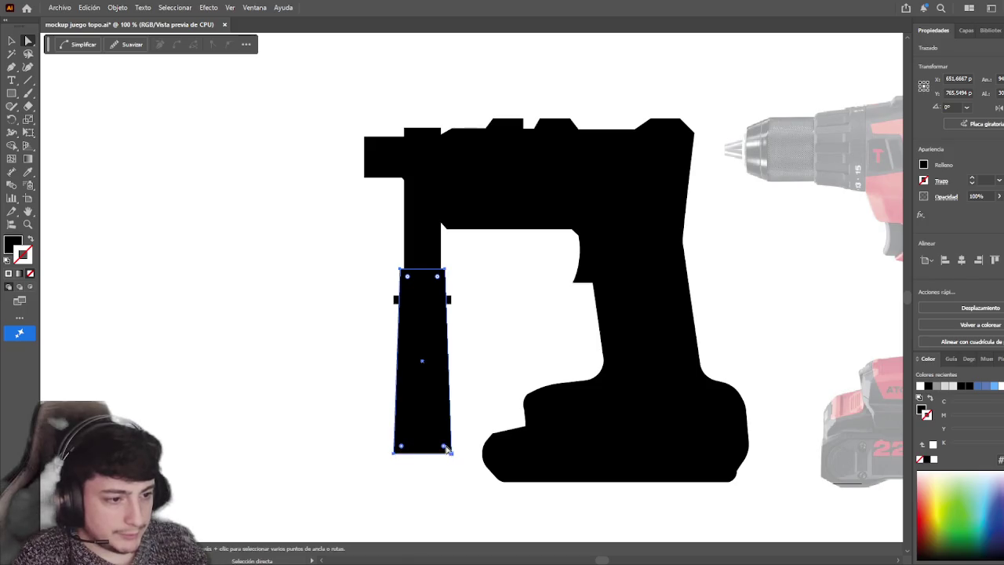
{"action": "left_click_drag", "start_coordinate": [442, 445], "coordinate": [442, 446]}
{"action": "key", "text": "v"}
{"action": "left_click", "coordinate": [242, 249]}
{"action": "mouse_move", "coordinate": [242, 249]}
{"action": "left_mouse_down"}
{"action": "mouse_move", "coordinate": [286, 315]}
{"action": "mouse_move", "coordinate": [322, 333]}
{"action": "mouse_move", "coordinate": [332, 403]}
{"action": "mouse_move", "coordinate": [323, 351]}
{"action": "mouse_move", "coordinate": [338, 371]}
{"action": "left_mouse_up"}
{"action": "scroll", "coordinate": [287, 316], "scroll_direction": "down", "scroll_amount": 1}
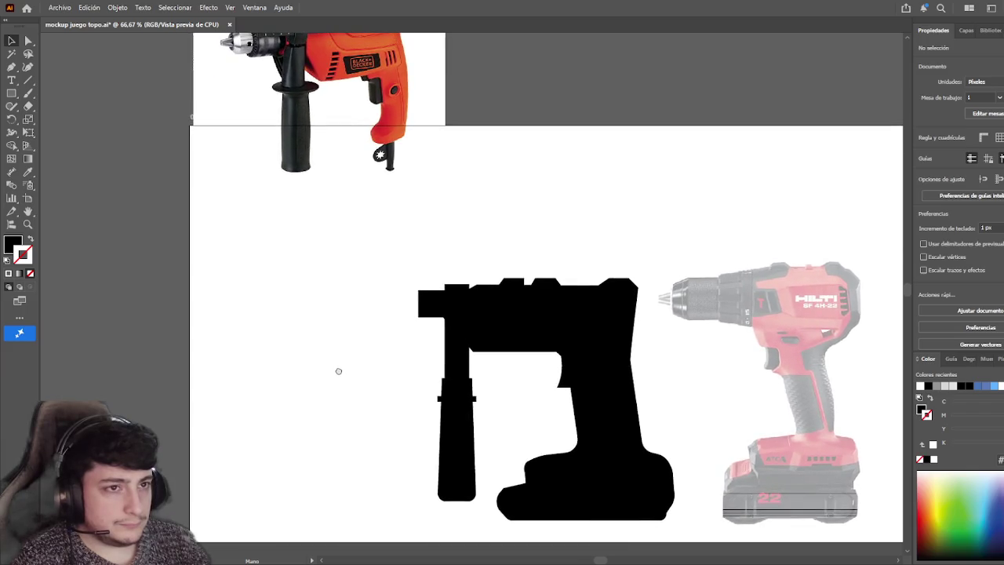
- Slide the handle rectangle left toward the front end of the drill's top section
{"action": "scroll", "coordinate": [293, 418], "scroll_direction": "up", "scroll_amount": 2}
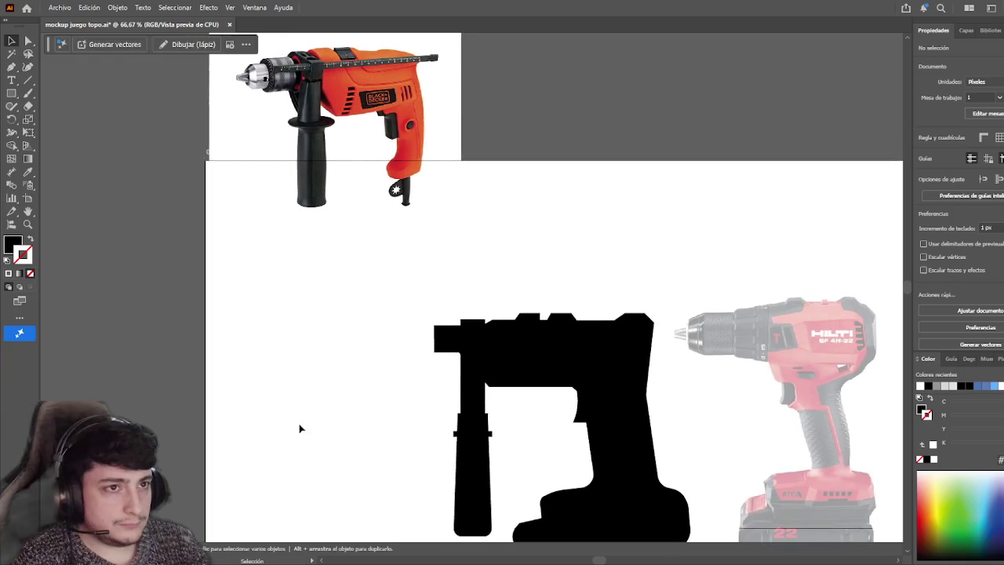
{"action": "left_click_drag", "start_coordinate": [338, 415], "coordinate": [321, 386]}
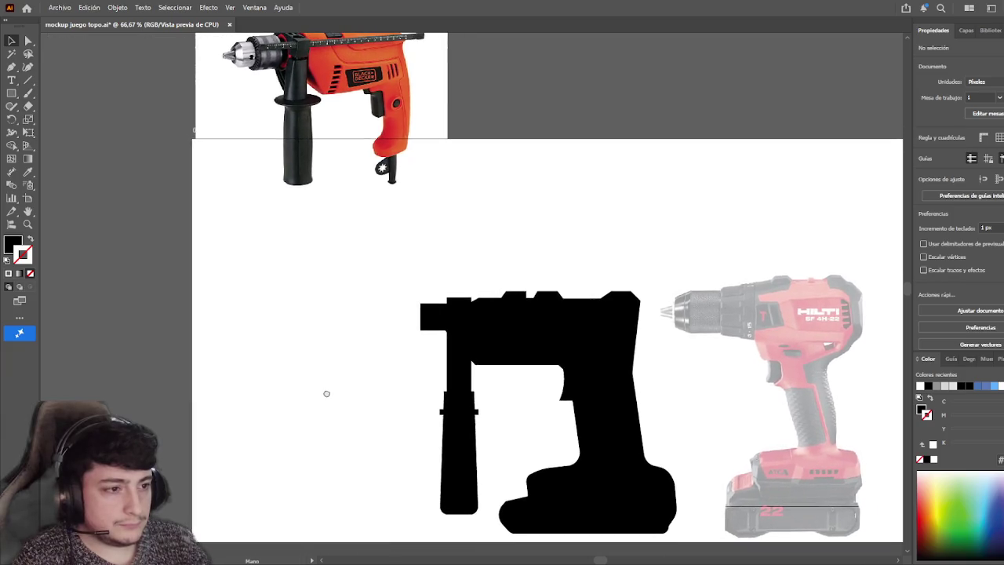
{"action": "left_click_drag", "start_coordinate": [374, 386], "coordinate": [359, 378]}
{"action": "scroll", "coordinate": [352, 370], "scroll_direction": "down", "scroll_amount": 1, "text": "alt"}
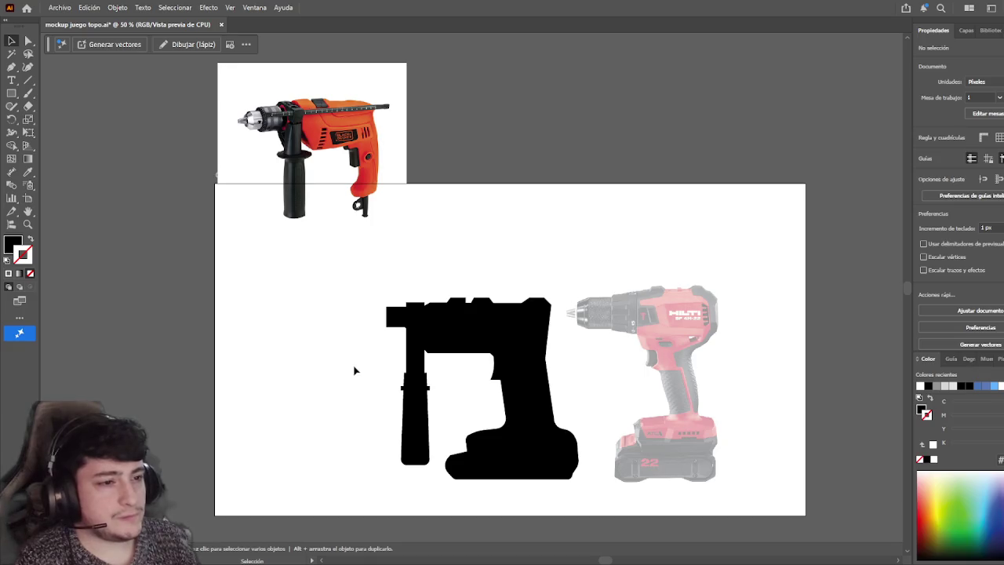
{"action": "scroll", "coordinate": [380, 370], "scroll_direction": "up", "scroll_amount": 1}
{"action": "left_click", "coordinate": [421, 377]}
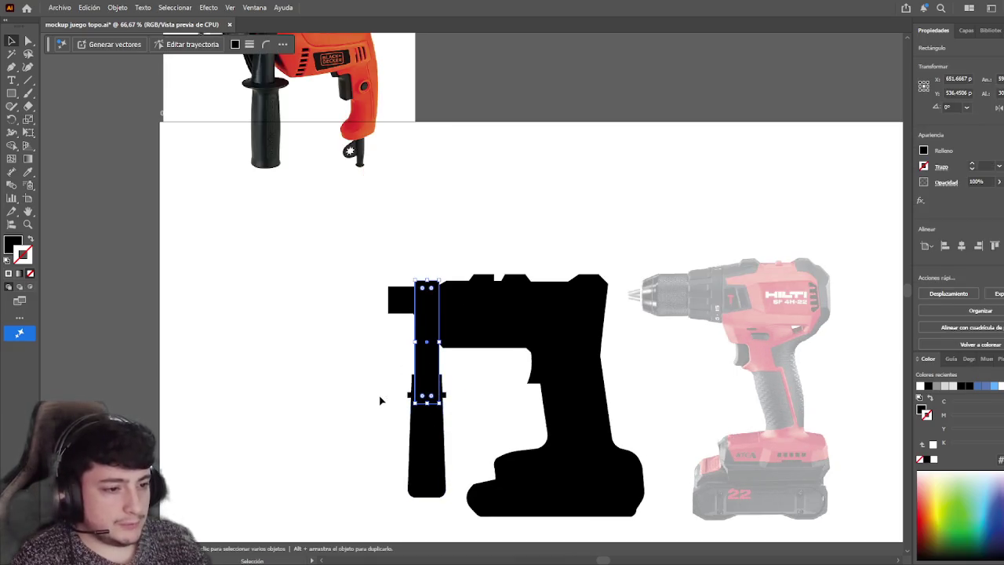
{"action": "left_click_drag", "start_coordinate": [434, 382], "coordinate": [430, 381]}
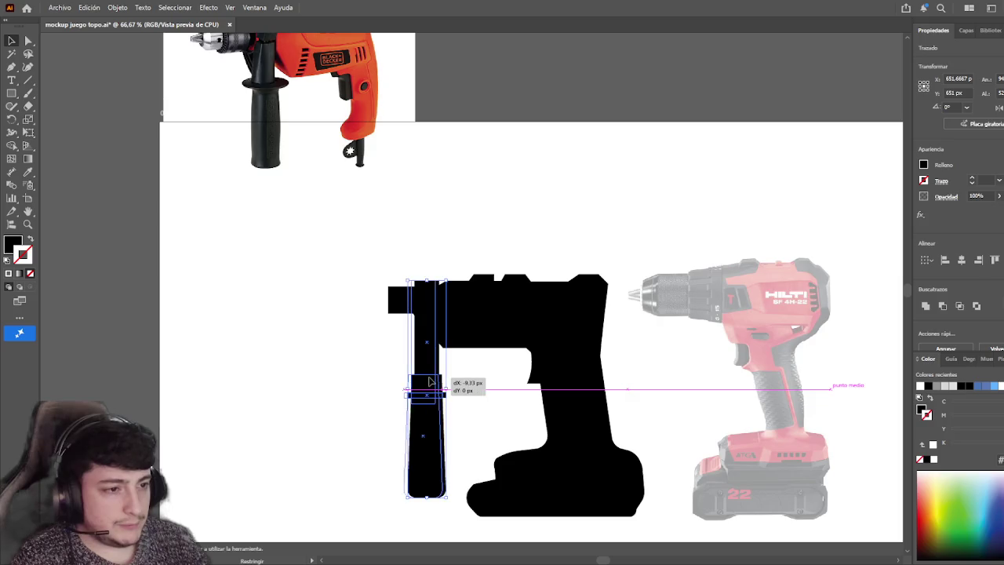
{"action": "left_click_drag", "start_coordinate": [426, 382], "coordinate": [415, 382]}
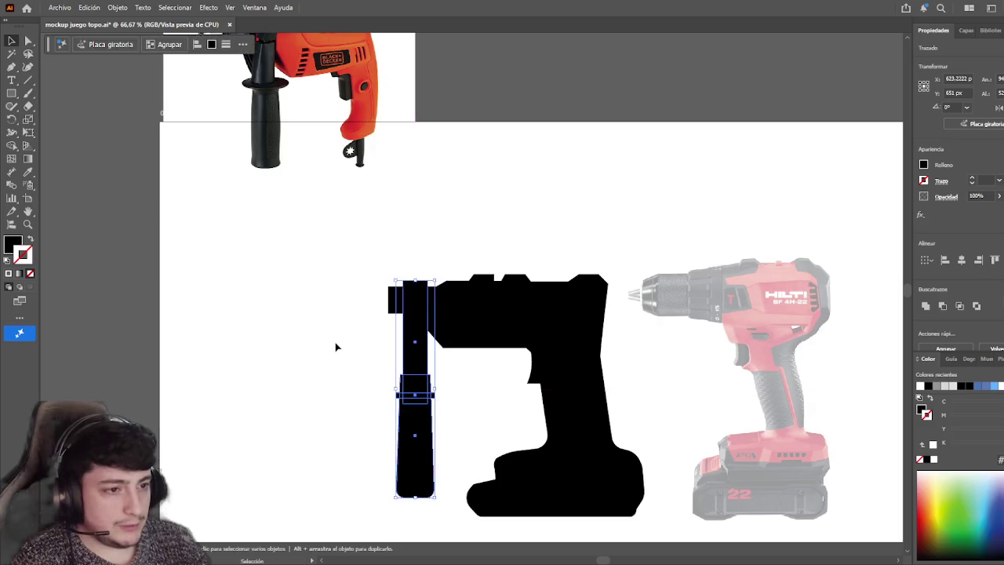
{"action": "left_click", "coordinate": [373, 354]}
- Nudge the tall handle shape about 11 px further left, flush with the top bar
{"action": "left_click_drag", "start_coordinate": [374, 355], "coordinate": [479, 366]}
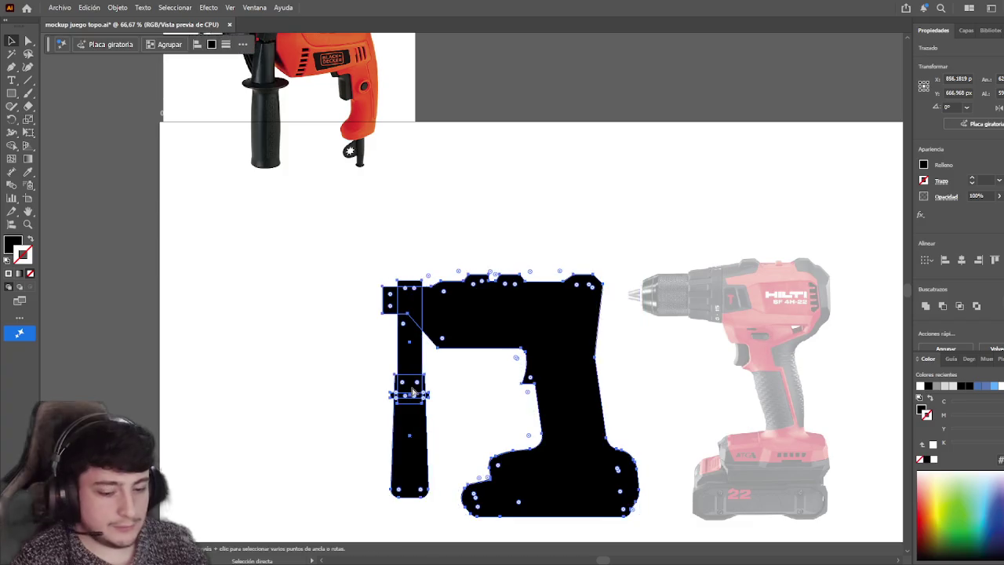
{"action": "left_click", "coordinate": [415, 392]}
{"action": "left_click_drag", "start_coordinate": [414, 419], "coordinate": [405, 418]}
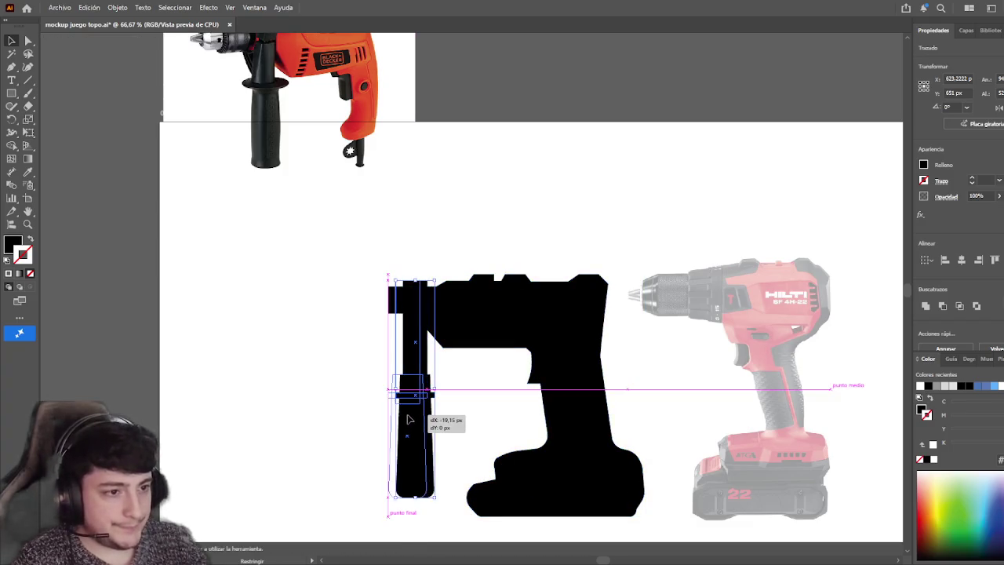
{"action": "left_click", "coordinate": [354, 377]}
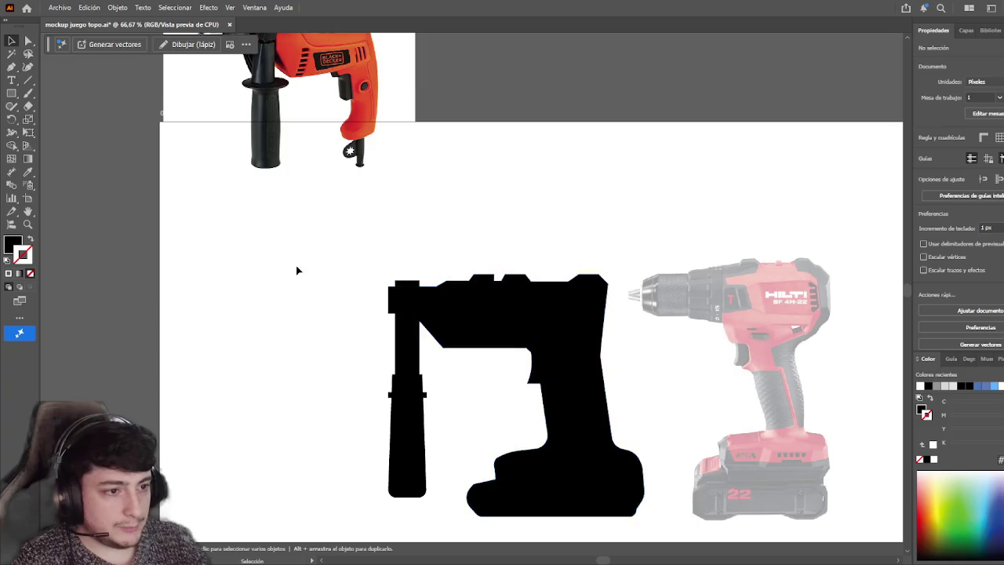
{"action": "scroll", "coordinate": [298, 271], "scroll_direction": "up", "scroll_amount": 3}
{"action": "scroll", "coordinate": [298, 271], "scroll_direction": "left", "scroll_amount": 2}
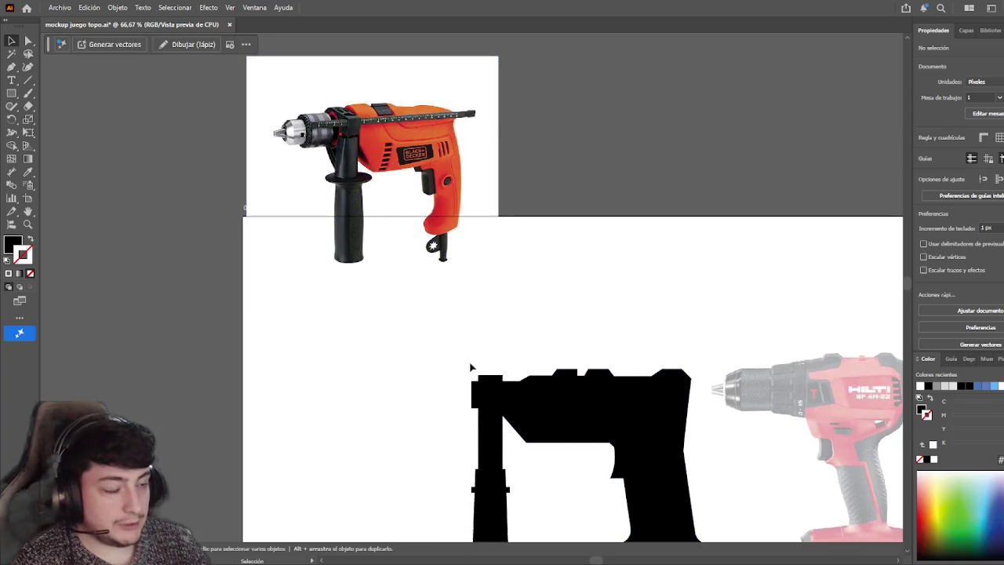
- Drag the handle's bottom edge upward so the grip ends well above the drill's base
{"action": "scroll", "coordinate": [477, 369], "scroll_direction": "down", "scroll_amount": 1}
{"action": "scroll", "coordinate": [477, 369], "scroll_direction": "right", "scroll_amount": 1}
{"action": "scroll", "coordinate": [419, 381], "scroll_direction": "down", "scroll_amount": 2}
{"action": "scroll", "coordinate": [419, 381], "scroll_direction": "right", "scroll_amount": 1}
{"action": "left_click_drag", "start_coordinate": [404, 389], "coordinate": [438, 407]}
{"action": "left_click", "coordinate": [313, 394]}
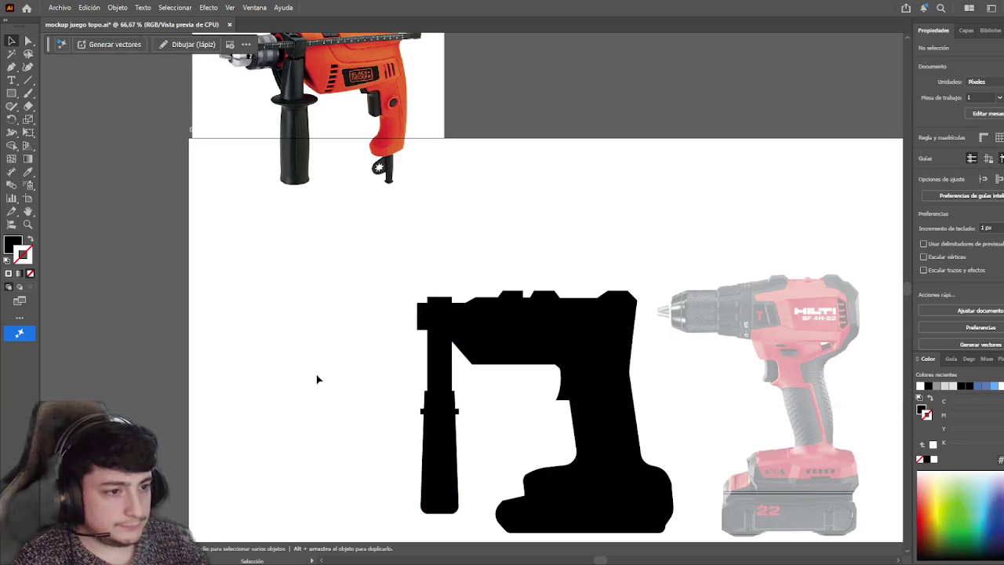
{"action": "mouse_move", "coordinate": [320, 373]}
{"action": "left_mouse_down"}
{"action": "mouse_move", "coordinate": [341, 385]}
{"action": "mouse_move", "coordinate": [314, 234]}
{"action": "left_mouse_up"}
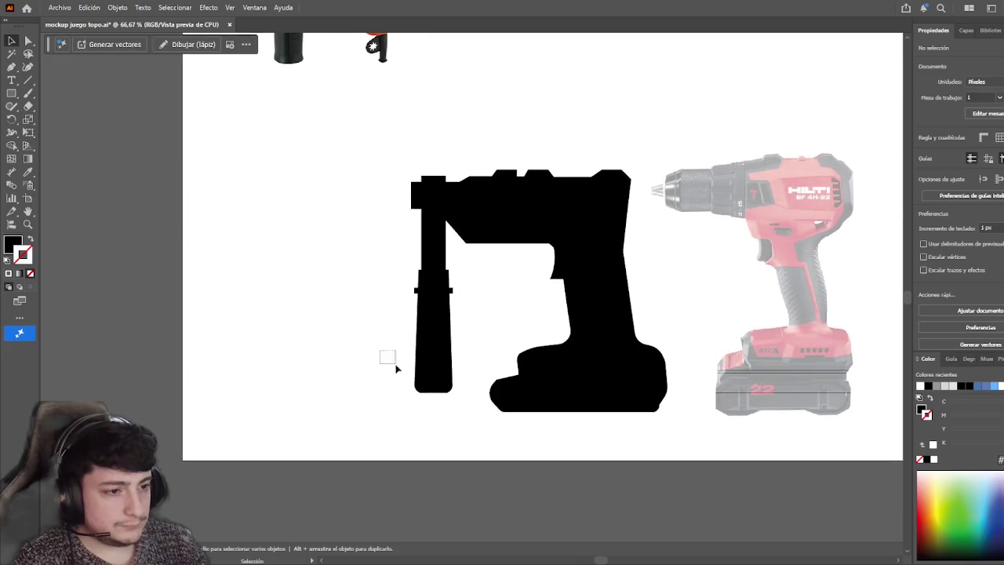
{"action": "left_click", "coordinate": [436, 390]}
{"action": "left_click_drag", "start_coordinate": [433, 391], "coordinate": [437, 347]}
{"action": "left_click", "coordinate": [352, 302]}
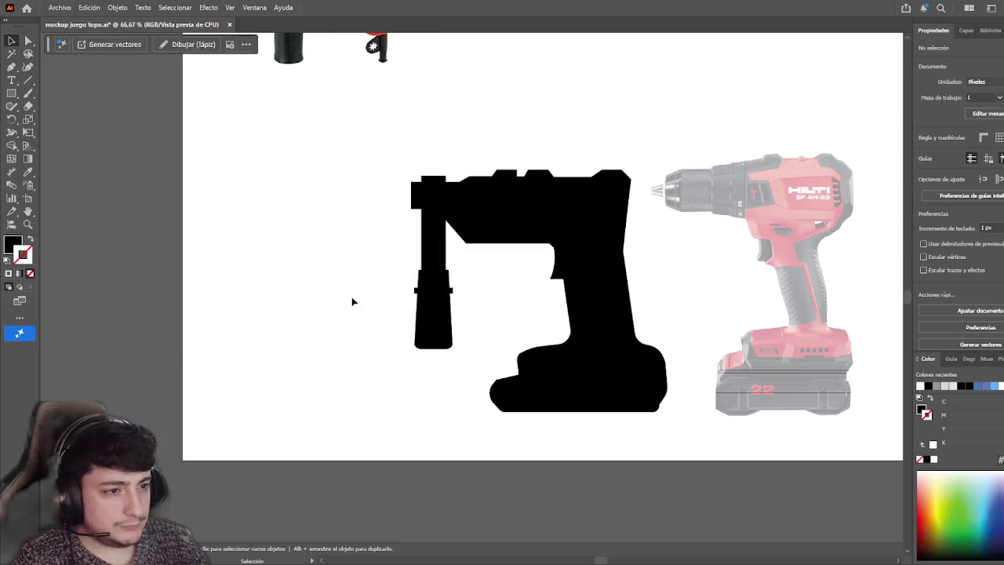
{"action": "left_click_drag", "start_coordinate": [361, 264], "coordinate": [346, 340]}
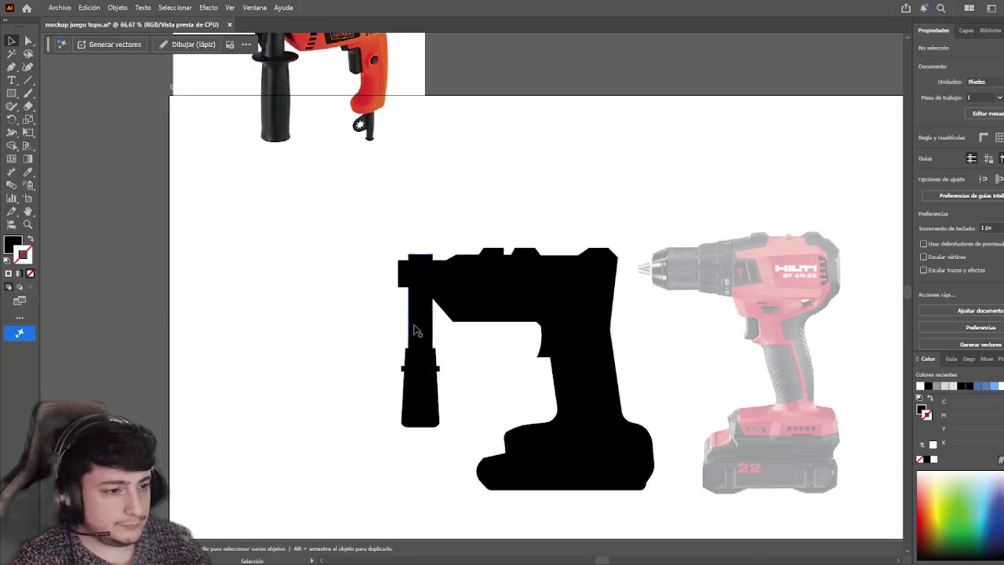
{"action": "left_click", "coordinate": [420, 333]}
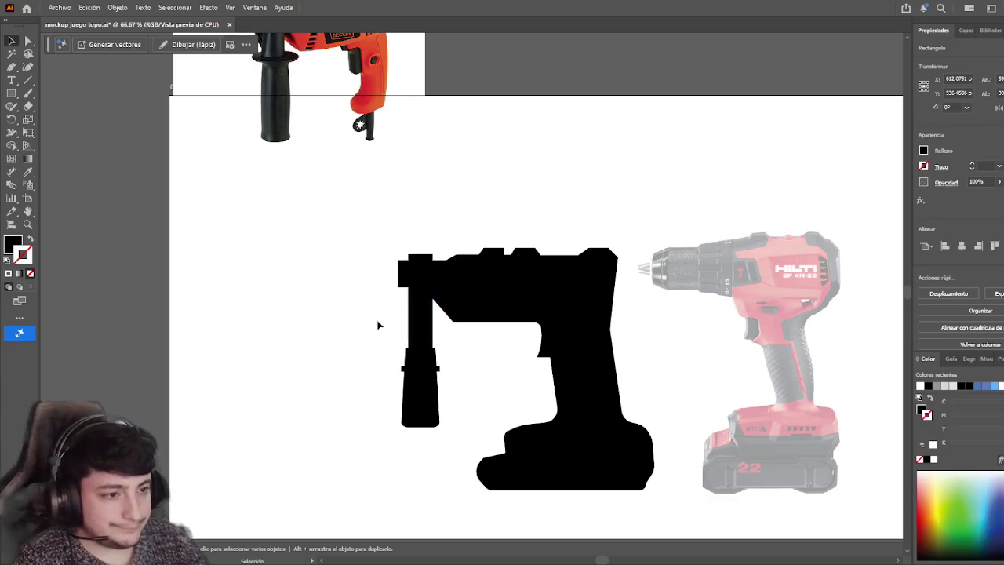
- Widen the upper handle rectangle slightly by dragging its side edge
{"action": "scroll", "coordinate": [418, 336], "scroll_direction": "up", "scroll_amount": 1}
{"action": "scroll", "coordinate": [422, 336], "scroll_direction": "up", "scroll_amount": 1}
{"action": "left_click", "coordinate": [421, 336]}
{"action": "left_click_drag", "start_coordinate": [451, 291], "coordinate": [454, 291]}
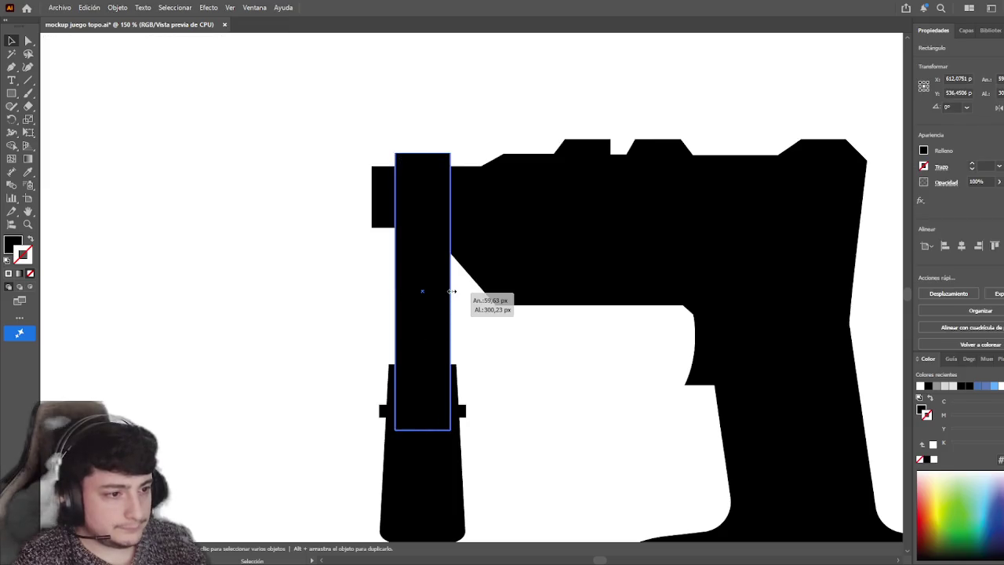
{"action": "left_click", "coordinate": [330, 340]}
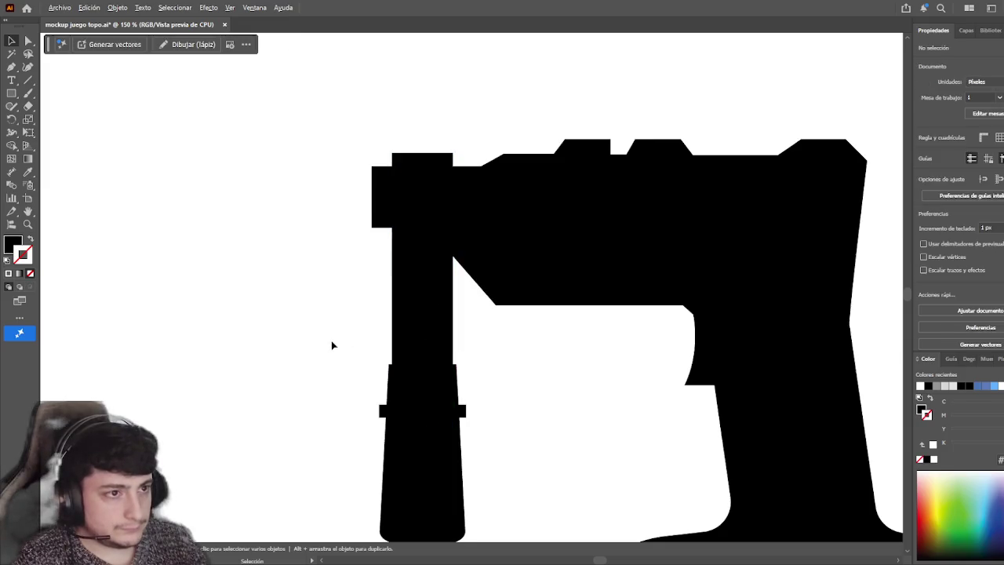
- Raise the small collar rectangle higher along the smart guide, lengthening the grip below
{"action": "scroll", "coordinate": [331, 340], "scroll_direction": "down", "scroll_amount": 1}
{"action": "scroll", "coordinate": [341, 351], "scroll_direction": "down", "scroll_amount": 2}
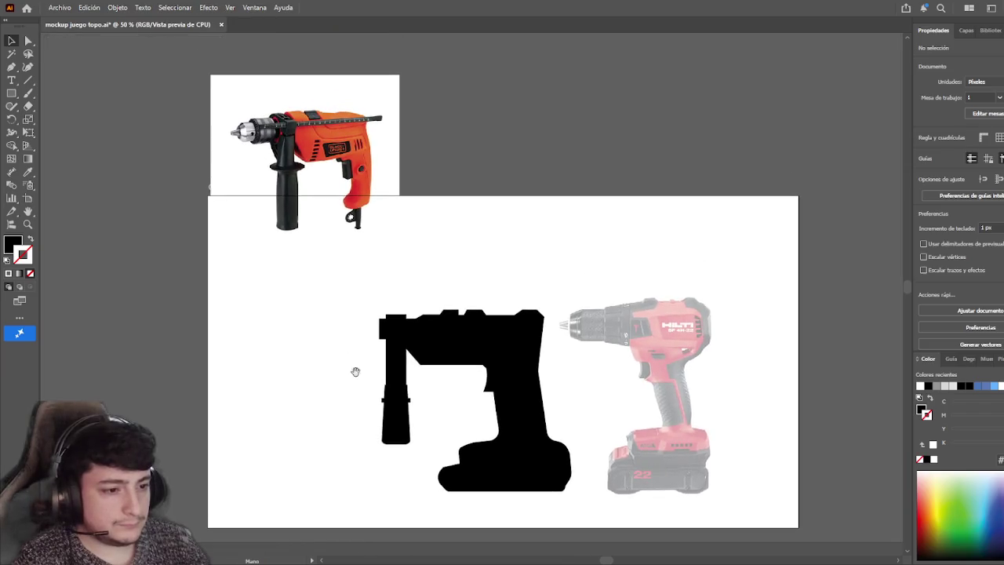
{"action": "left_click_drag", "start_coordinate": [394, 433], "coordinate": [395, 421]}
{"action": "left_click", "coordinate": [345, 429]}
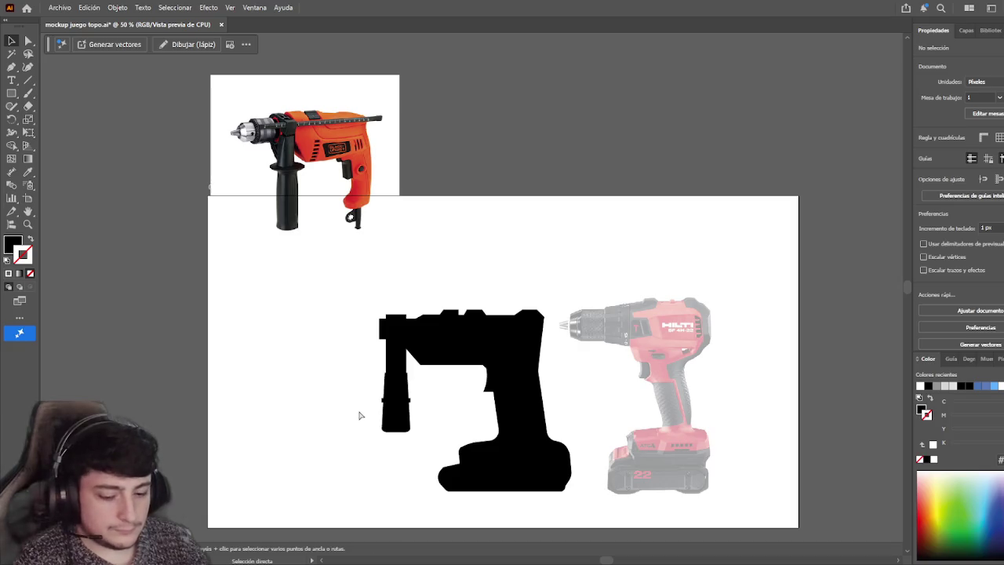
{"action": "key", "text": "v"}
{"action": "key", "text": "ctrl+z"}
{"action": "left_click", "coordinate": [272, 164]}
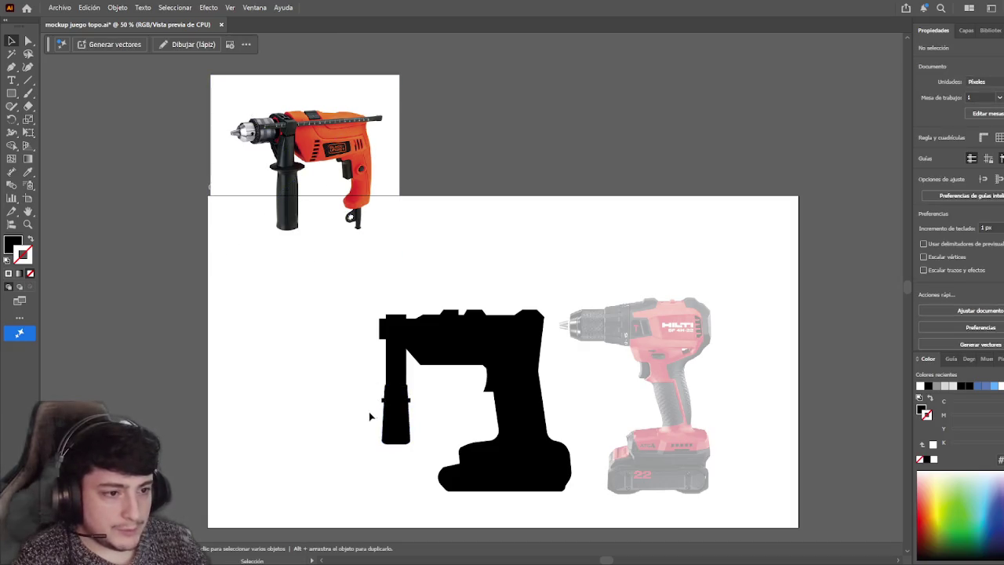
{"action": "mouse_move", "coordinate": [383, 406]}
{"action": "left_mouse_down"}
{"action": "mouse_move", "coordinate": [382, 375]}
{"action": "mouse_move", "coordinate": [398, 376]}
{"action": "mouse_move", "coordinate": [397, 408]}
{"action": "left_mouse_up"}
{"action": "left_click", "coordinate": [331, 380]}
- Select the upper handle rectangle and the lower grip to adjust the grip
{"action": "left_click", "coordinate": [395, 412]}
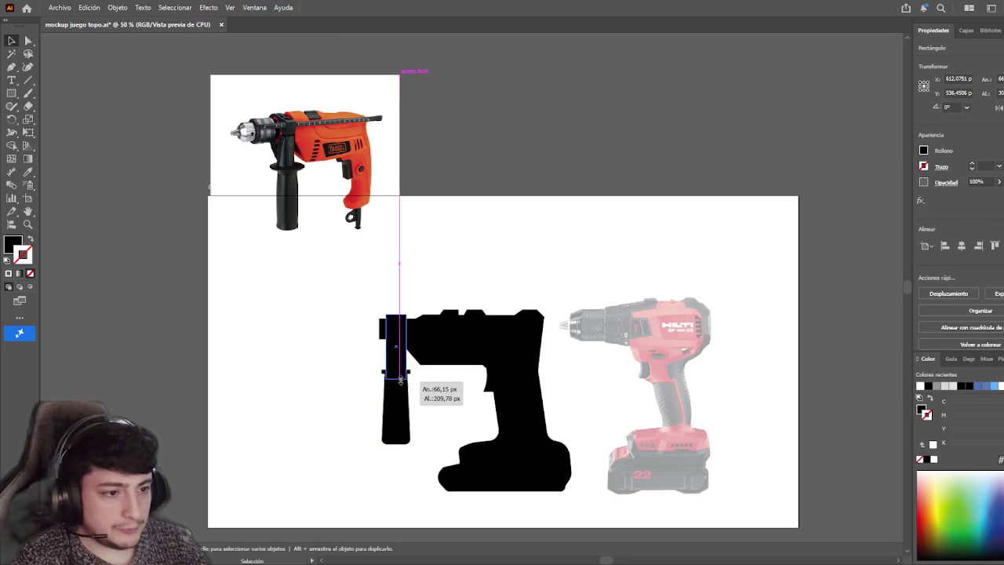
{"action": "left_click", "coordinate": [398, 420]}
{"action": "scroll", "coordinate": [398, 421], "scroll_direction": "up", "scroll_amount": 1}
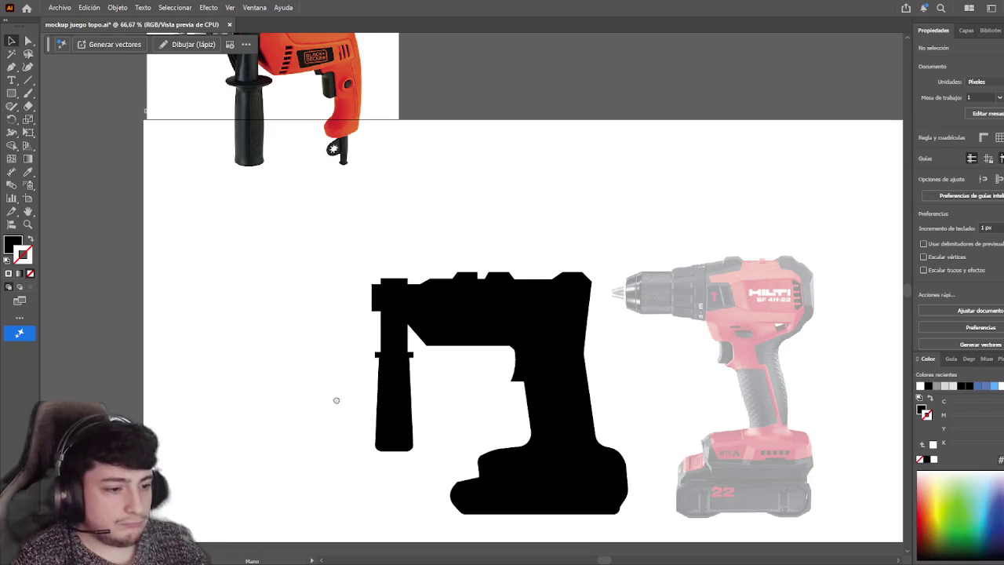
{"action": "left_click", "coordinate": [416, 396]}
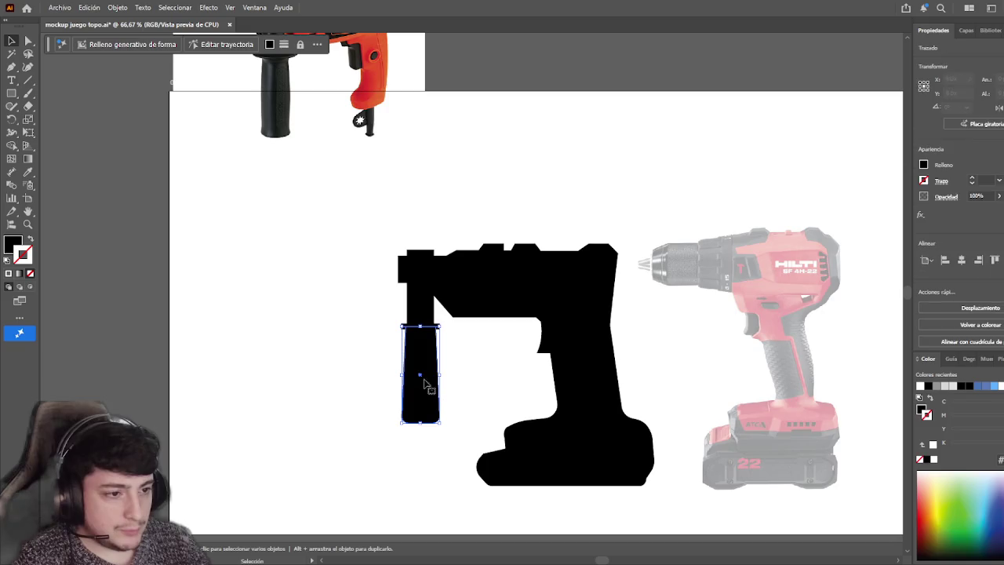
- Narrow the grip by moving its left edge to the right
{"action": "left_click", "coordinate": [325, 325]}
{"action": "scroll", "coordinate": [358, 399], "scroll_direction": "up", "scroll_amount": 1}
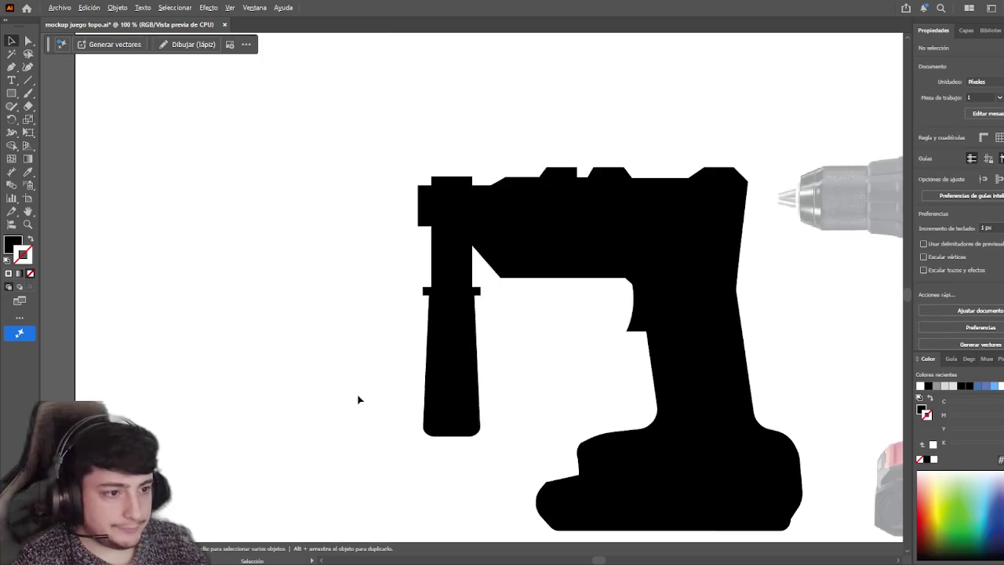
{"action": "scroll", "coordinate": [373, 403], "scroll_direction": "up", "scroll_amount": 1}
{"action": "scroll", "coordinate": [382, 385], "scroll_direction": "right", "scroll_amount": 2}
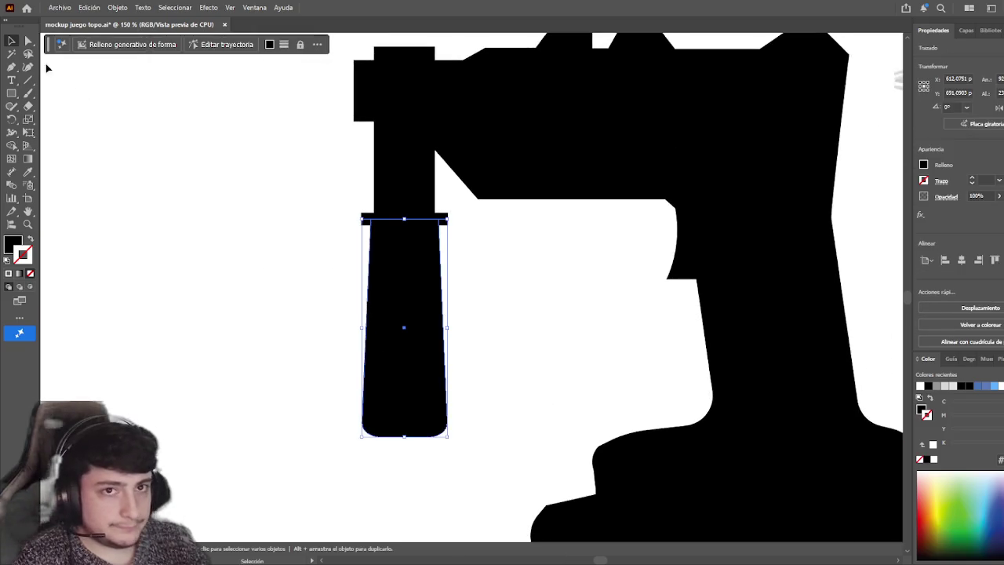
{"action": "left_click", "coordinate": [28, 40]}
{"action": "left_click", "coordinate": [333, 402]}
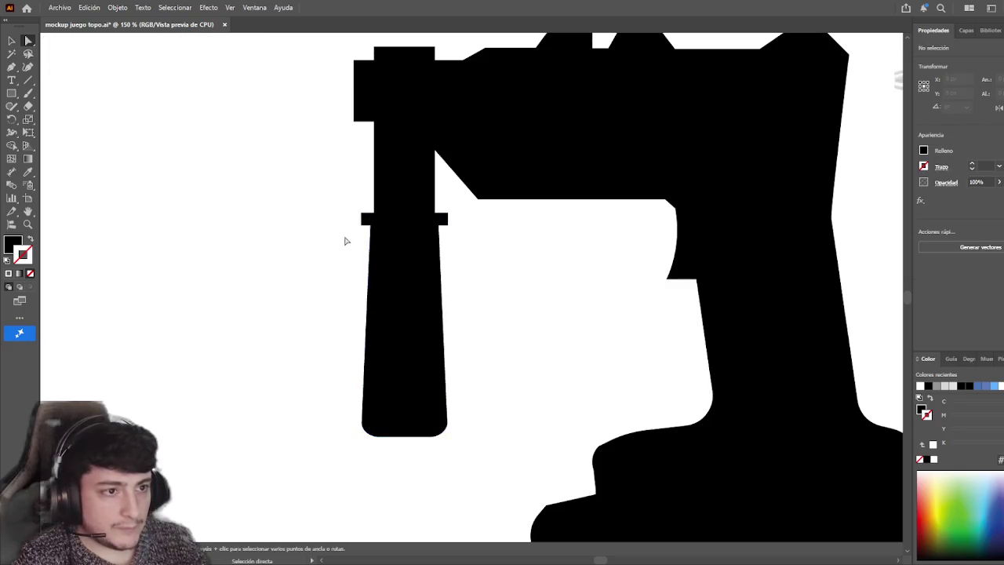
{"action": "left_click", "coordinate": [381, 414]}
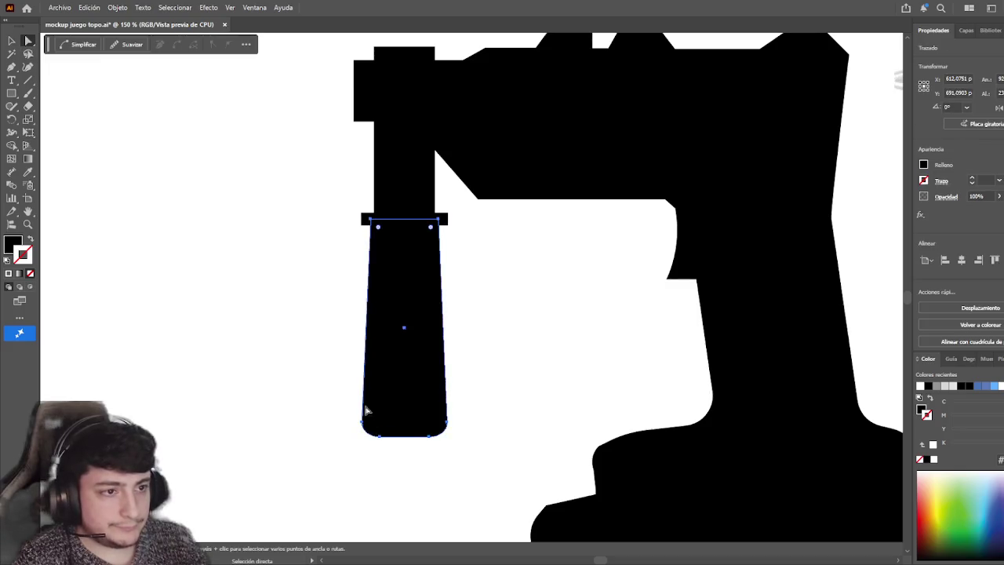
{"action": "key", "text": "v"}
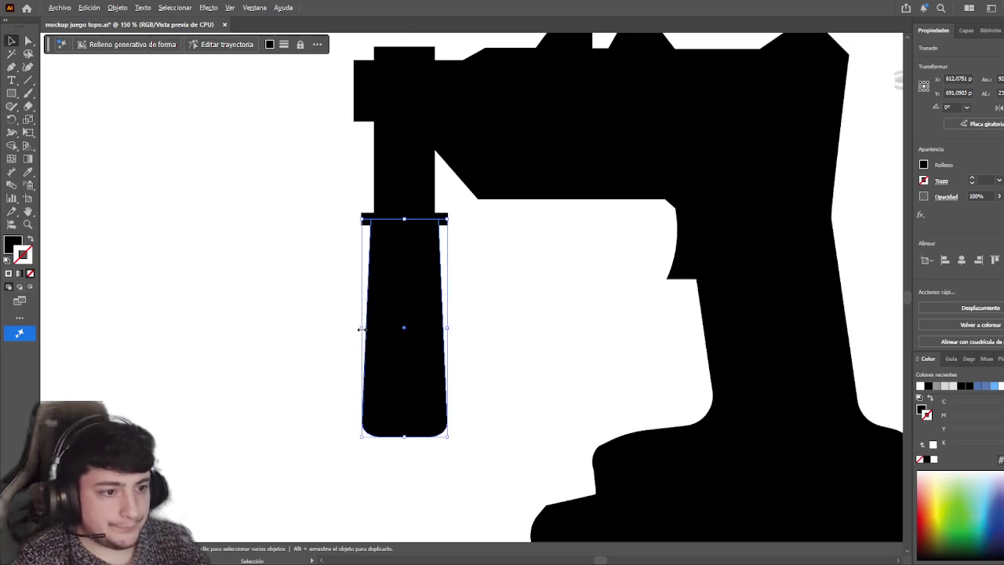
{"action": "left_click_drag", "start_coordinate": [361, 327], "coordinate": [405, 331]}
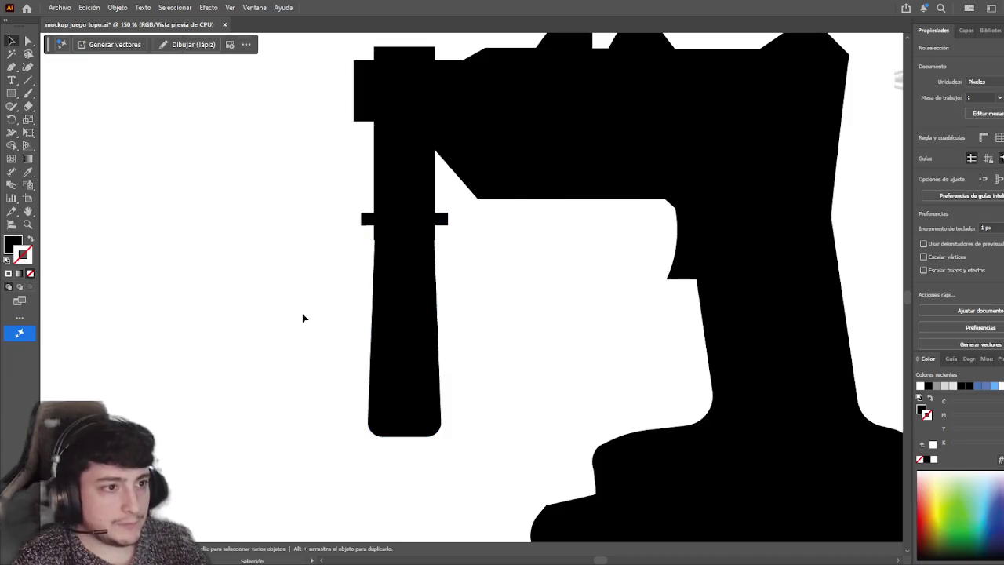
- Narrow the upper vertical bar to about 58 px, centered above the grip
{"action": "left_click", "coordinate": [403, 170]}
{"action": "left_click_drag", "start_coordinate": [372, 145], "coordinate": [374, 143]}
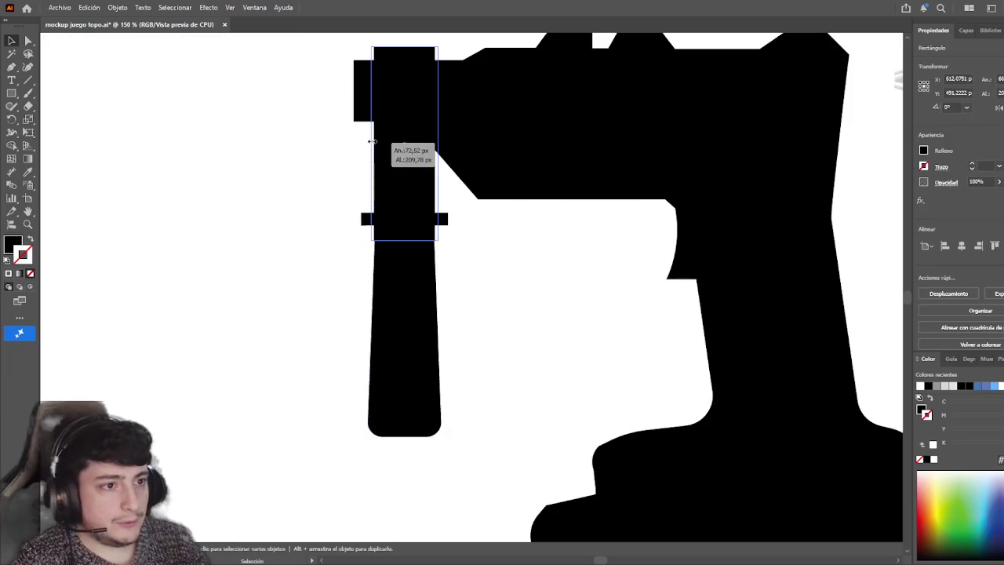
{"action": "left_click", "coordinate": [300, 208]}
{"action": "left_click", "coordinate": [387, 157]}
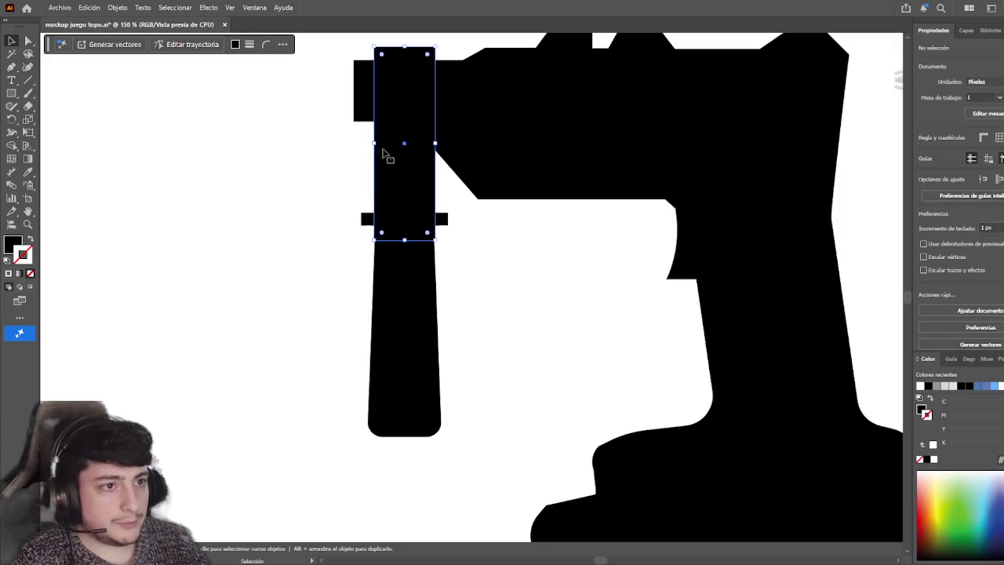
{"action": "left_click_drag", "start_coordinate": [375, 144], "coordinate": [381, 141]}
{"action": "left_click", "coordinate": [317, 188]}
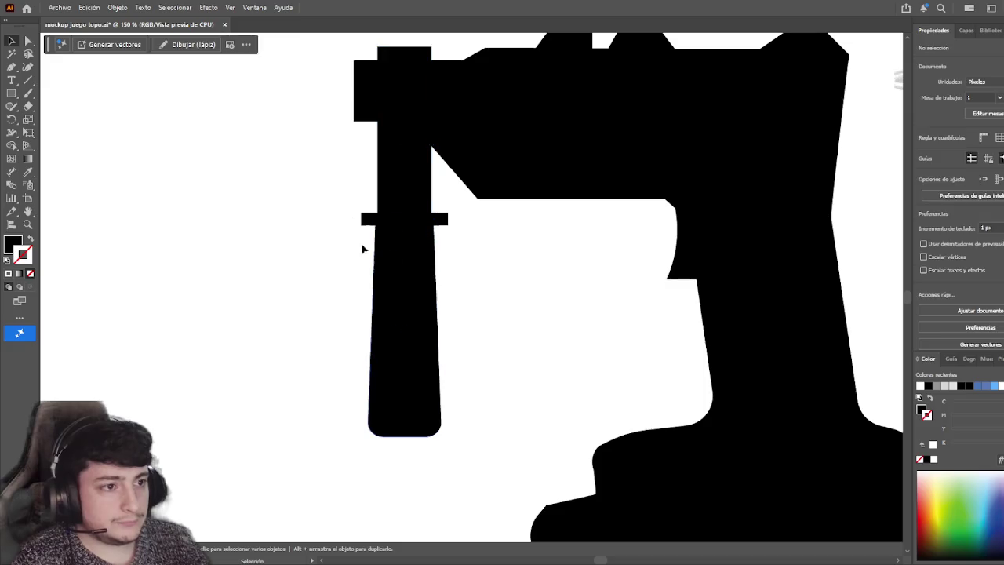
{"action": "left_click_drag", "start_coordinate": [430, 272], "coordinate": [431, 273]}
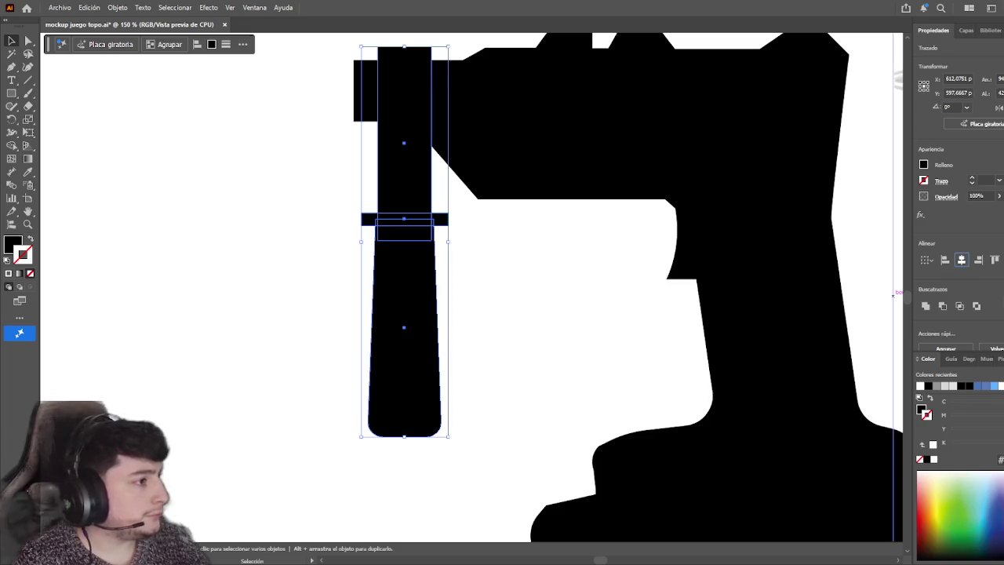
{"action": "left_click", "coordinate": [663, 211]}
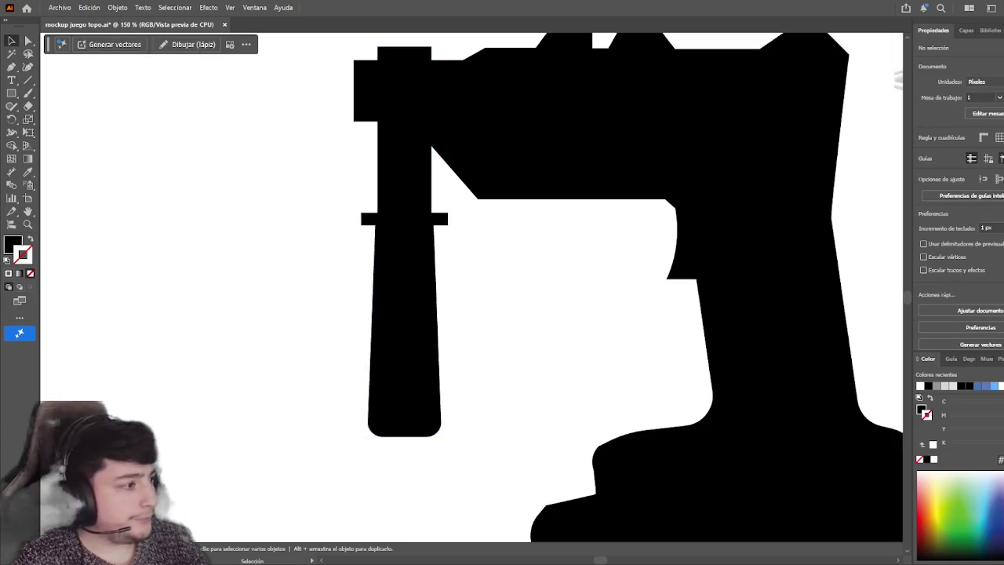
{"action": "scroll", "coordinate": [588, 385], "scroll_direction": "down", "scroll_amount": 1}
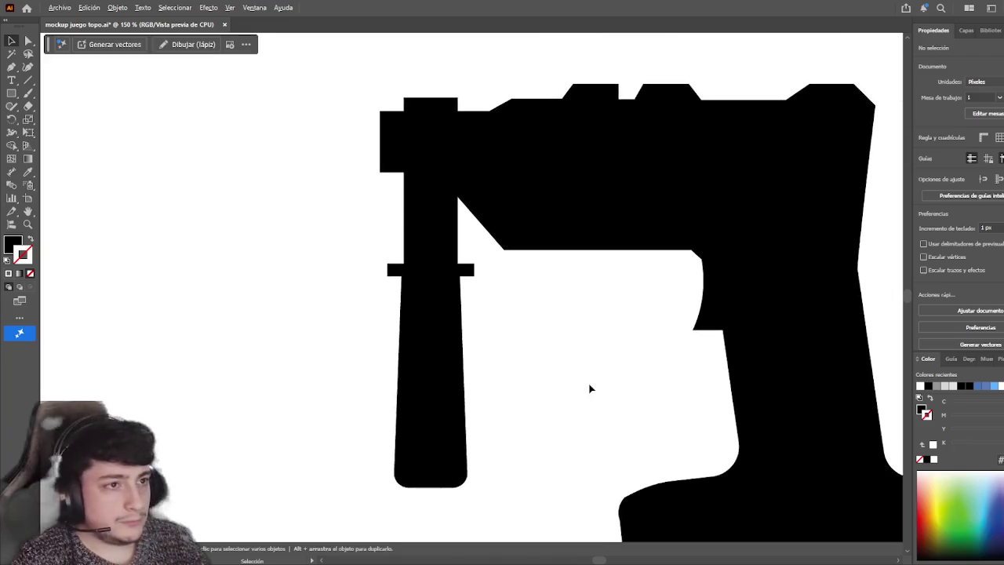
{"action": "scroll", "coordinate": [587, 388], "scroll_direction": "down", "scroll_amount": 2}
{"action": "mouse_move", "coordinate": [590, 396]}
{"action": "left_mouse_down"}
{"action": "mouse_move", "coordinate": [570, 381]}
{"action": "mouse_move", "coordinate": [528, 385]}
{"action": "left_mouse_up"}
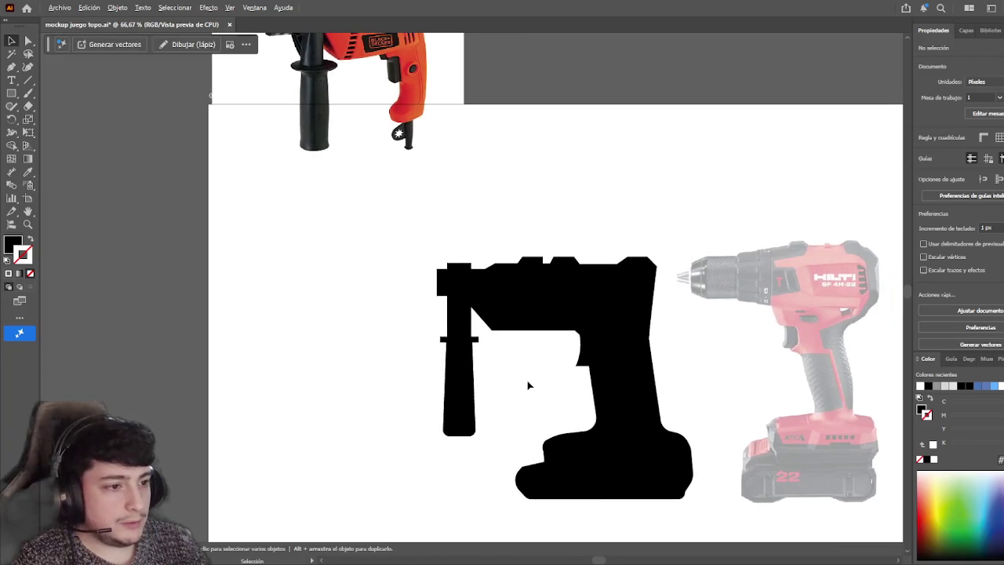
{"action": "scroll", "coordinate": [529, 385], "scroll_direction": "down", "scroll_amount": 2}
{"action": "scroll", "coordinate": [464, 375], "scroll_direction": "up", "scroll_amount": 1}
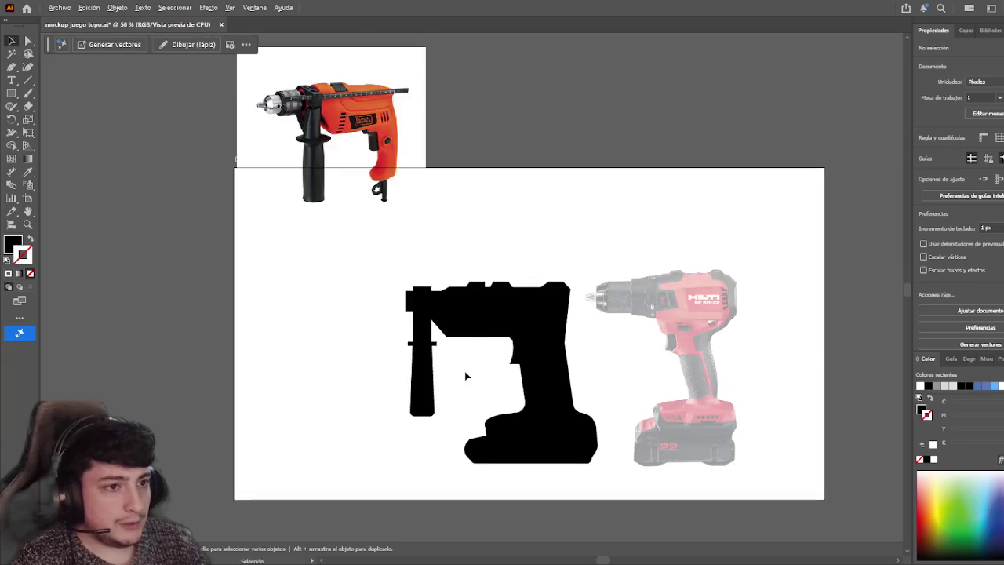
{"action": "scroll", "coordinate": [463, 374], "scroll_direction": "up", "scroll_amount": 2}
{"action": "scroll", "coordinate": [443, 354], "scroll_direction": "up", "scroll_amount": 3}
{"action": "scroll", "coordinate": [442, 354], "scroll_direction": "left", "scroll_amount": 2}
{"action": "scroll", "coordinate": [495, 457], "scroll_direction": "up", "scroll_amount": 3}
{"action": "scroll", "coordinate": [495, 457], "scroll_direction": "left", "scroll_amount": 2}
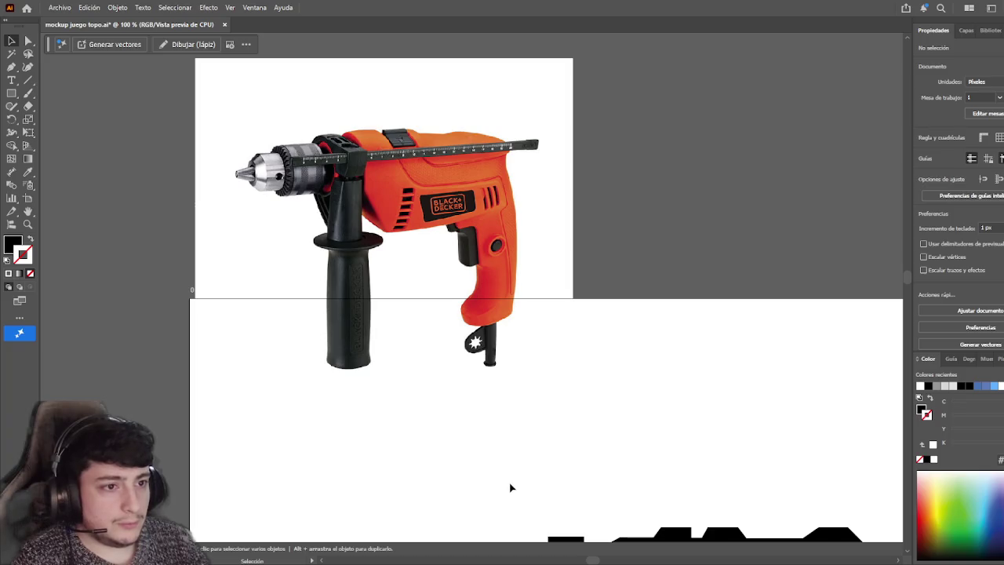
{"action": "scroll", "coordinate": [510, 488], "scroll_direction": "down", "scroll_amount": 4}
{"action": "scroll", "coordinate": [421, 233], "scroll_direction": "right", "scroll_amount": 2}
{"action": "scroll", "coordinate": [428, 338], "scroll_direction": "down", "scroll_amount": 1}
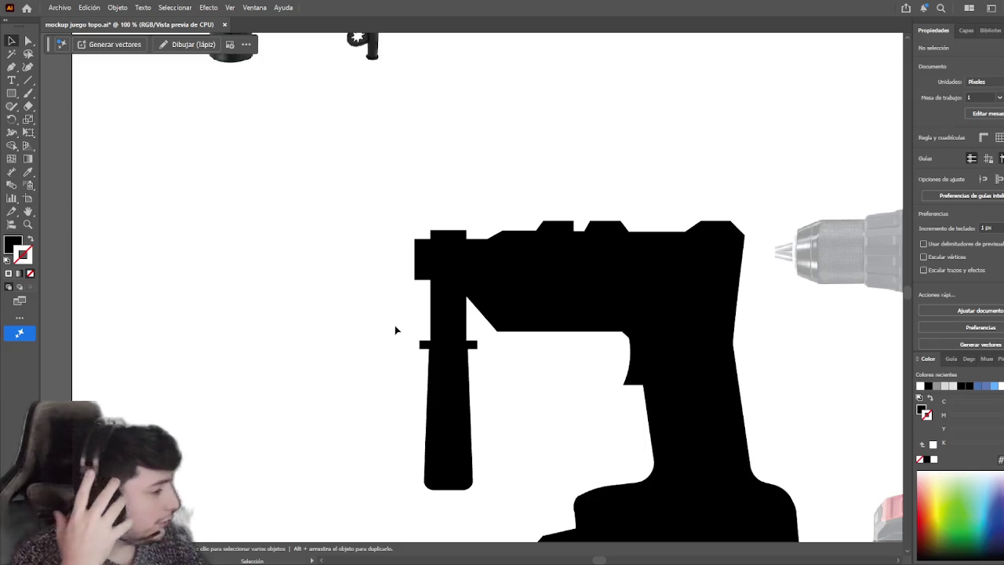
{"action": "scroll", "coordinate": [441, 367], "scroll_direction": "up", "scroll_amount": 2}
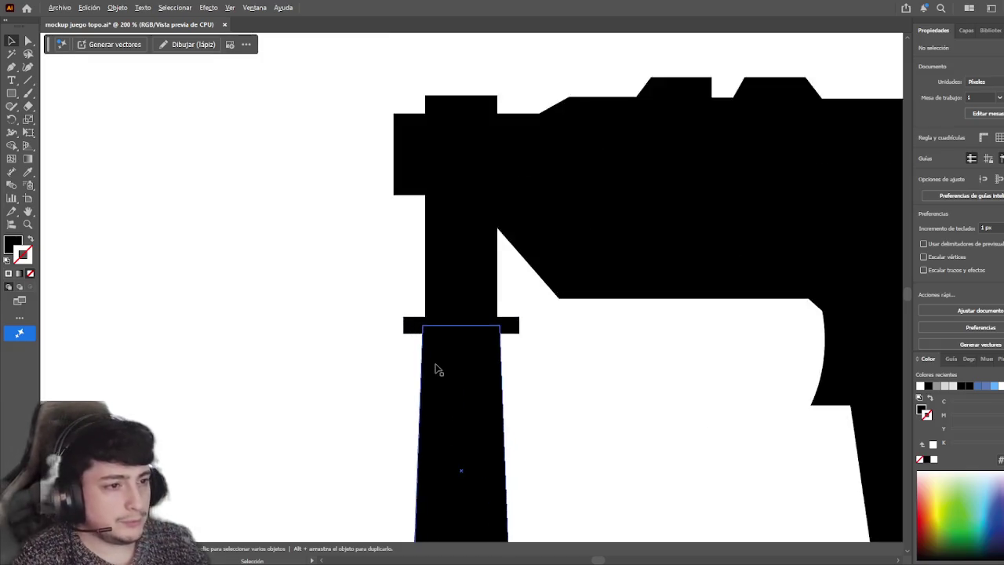
- Round the thin collar bar's corners to R 6.26 px, forming a pill shape
{"action": "scroll", "coordinate": [438, 368], "scroll_direction": "up", "scroll_amount": 1}
{"action": "scroll", "coordinate": [368, 337], "scroll_direction": "down", "scroll_amount": 1}
{"action": "scroll", "coordinate": [350, 326], "scroll_direction": "right", "scroll_amount": 1}
{"action": "left_click", "coordinate": [365, 287]}
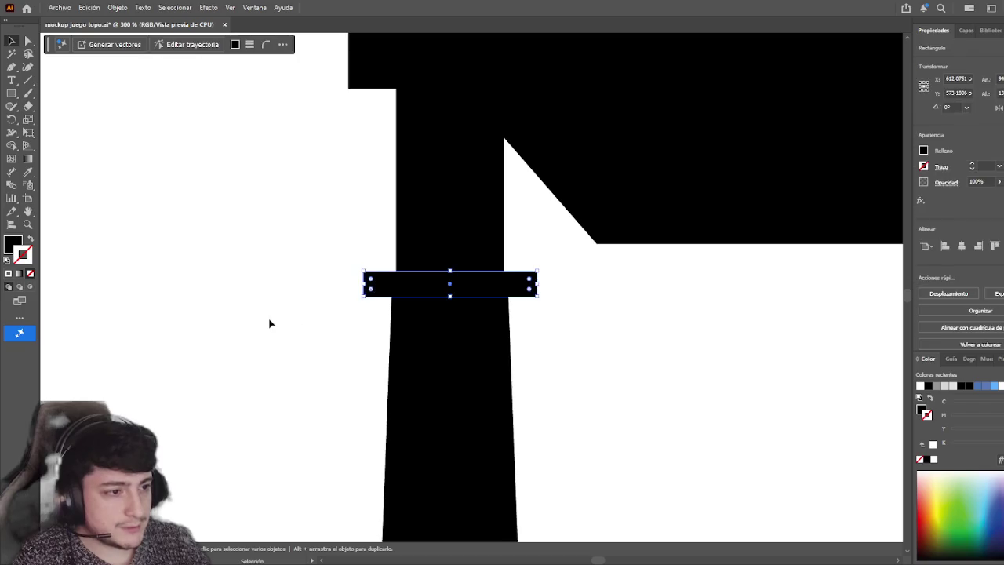
{"action": "left_click_drag", "start_coordinate": [385, 288], "coordinate": [385, 261]}
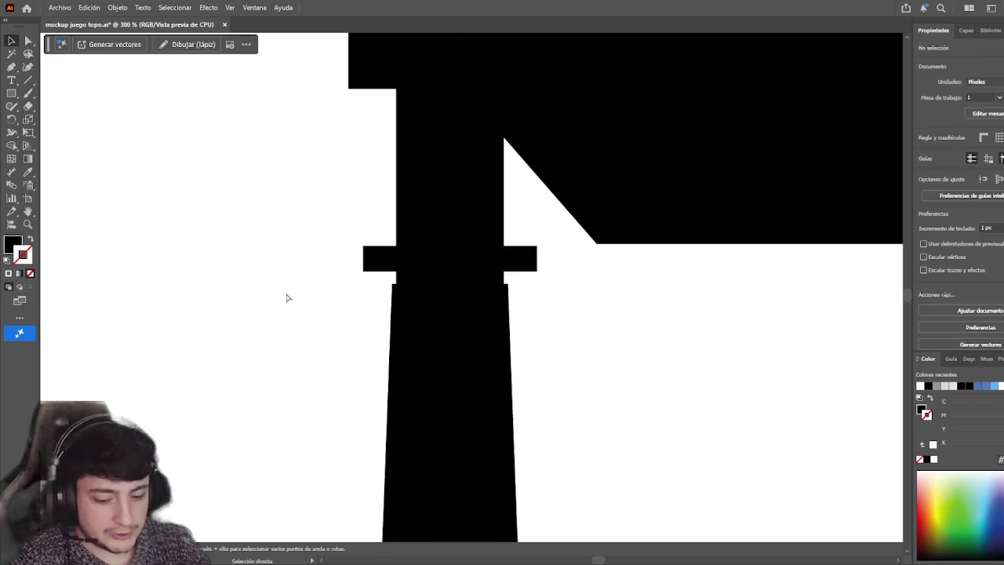
{"action": "key", "text": "ctrl+z"}
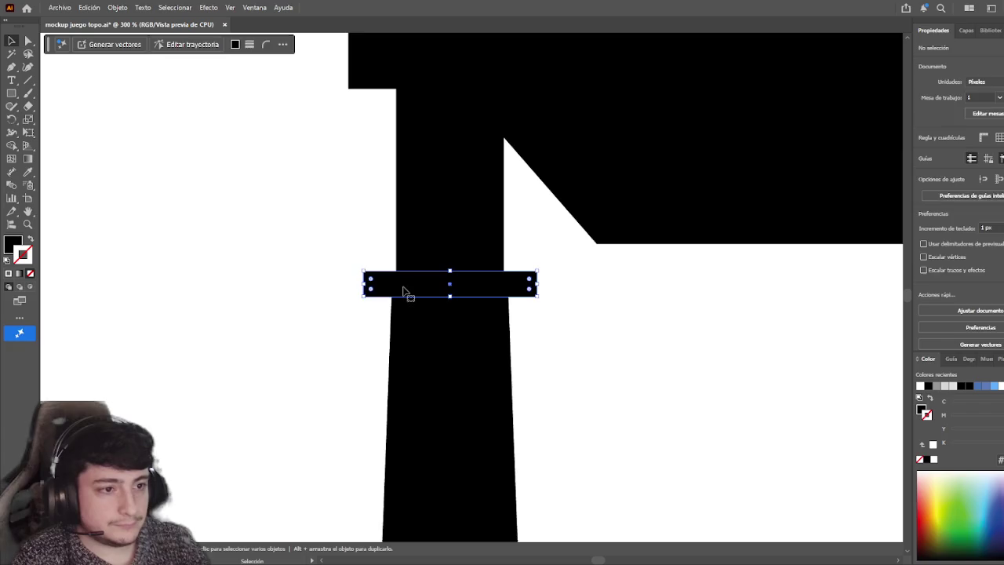
{"action": "left_click_drag", "start_coordinate": [371, 280], "coordinate": [375, 283]}
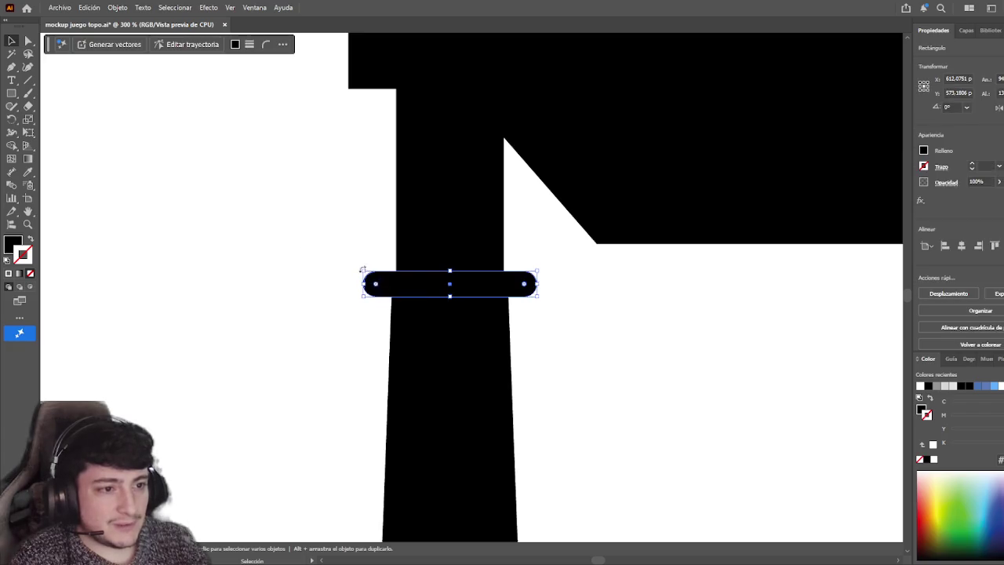
{"action": "left_click", "coordinate": [184, 212]}
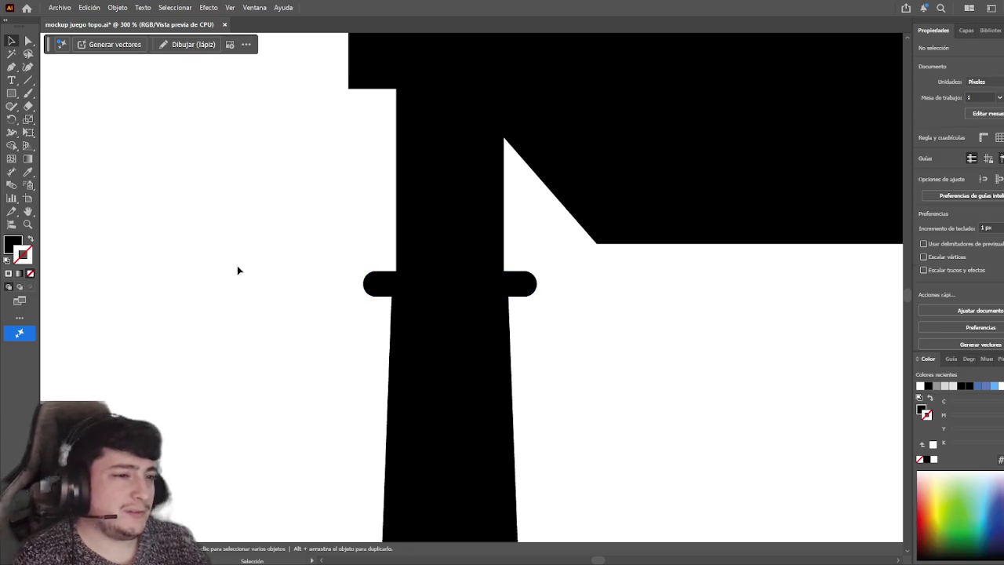
- Scroll and pan to bring the whole silhouette and reference photos into view
{"action": "scroll", "coordinate": [239, 271], "scroll_direction": "up", "scroll_amount": 3}
{"action": "scroll", "coordinate": [246, 275], "scroll_direction": "down", "scroll_amount": 2}
{"action": "scroll", "coordinate": [302, 264], "scroll_direction": "down", "scroll_amount": 1}
{"action": "scroll", "coordinate": [316, 260], "scroll_direction": "up", "scroll_amount": 1}
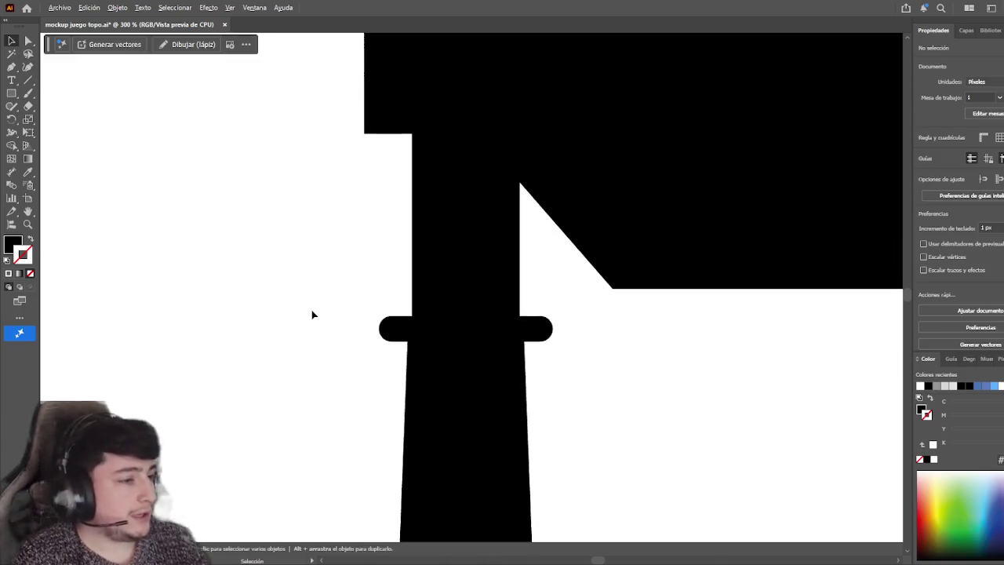
{"action": "scroll", "coordinate": [312, 315], "scroll_direction": "down", "scroll_amount": 2}
{"action": "scroll", "coordinate": [352, 337], "scroll_direction": "down", "scroll_amount": 2}
{"action": "left_click_drag", "start_coordinate": [350, 350], "coordinate": [361, 393]}
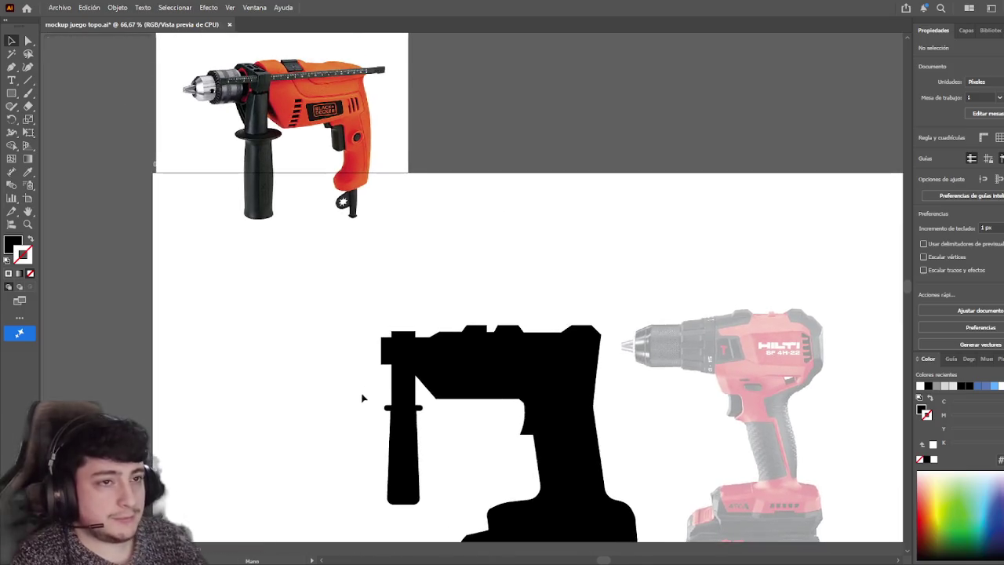
{"action": "left_click_drag", "start_coordinate": [347, 353], "coordinate": [352, 342]}
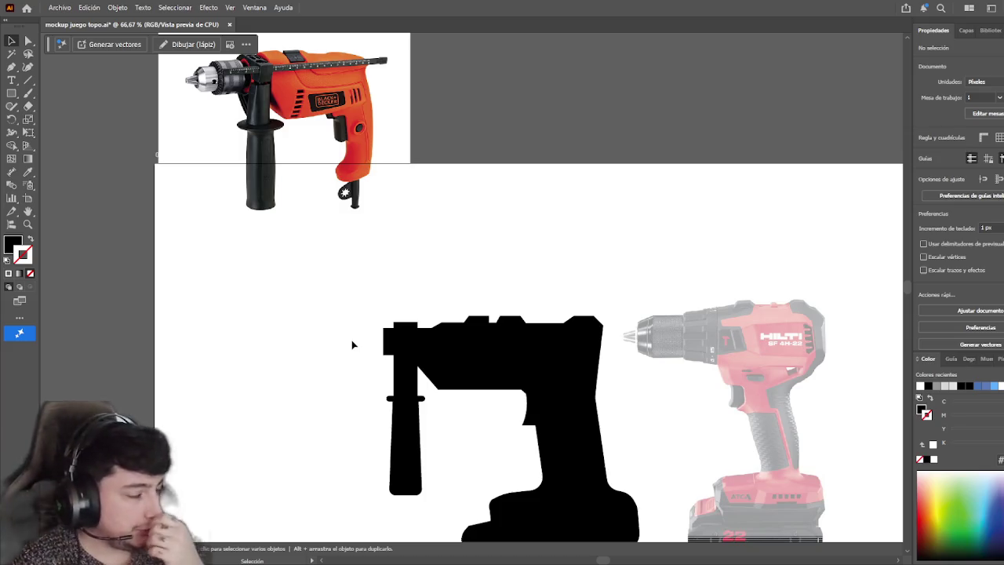
{"action": "mouse_move", "coordinate": [353, 343]}
{"action": "left_mouse_down"}
{"action": "mouse_move", "coordinate": [369, 279]}
{"action": "mouse_move", "coordinate": [361, 280]}
{"action": "mouse_move", "coordinate": [384, 393]}
{"action": "mouse_move", "coordinate": [373, 322]}
{"action": "mouse_move", "coordinate": [432, 347]}
{"action": "mouse_move", "coordinate": [407, 328]}
{"action": "mouse_move", "coordinate": [455, 370]}
{"action": "mouse_move", "coordinate": [439, 363]}
{"action": "left_mouse_up"}
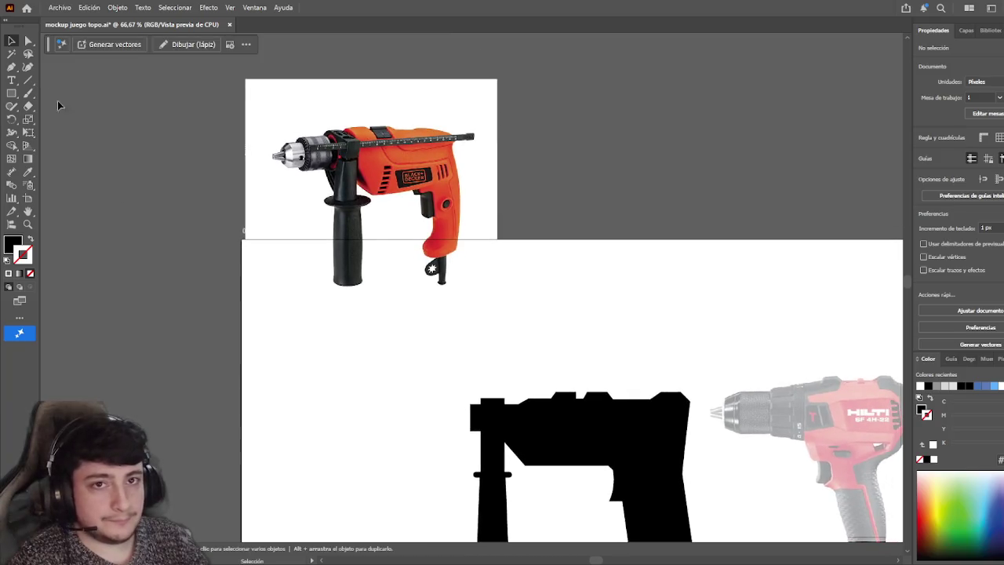
{"action": "left_click", "coordinate": [307, 230]}
{"action": "key", "text": "shift+Up"}
{"action": "key", "text": "shift+Up"}
{"action": "left_click", "coordinate": [215, 258]}
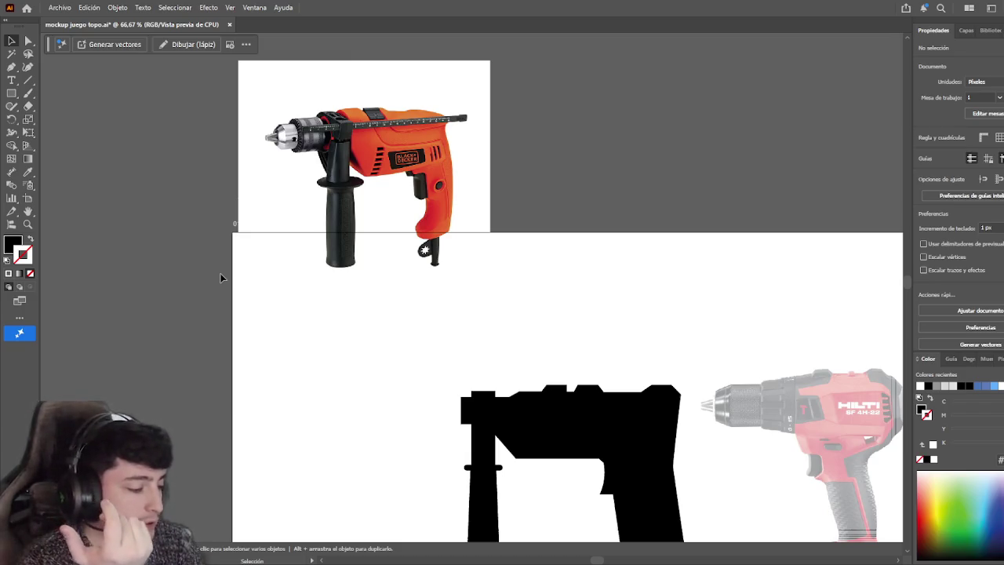
{"action": "mouse_move", "coordinate": [244, 332]}
{"action": "left_mouse_down"}
{"action": "mouse_move", "coordinate": [246, 278]}
{"action": "mouse_move", "coordinate": [319, 271]}
{"action": "mouse_move", "coordinate": [338, 312]}
{"action": "mouse_move", "coordinate": [310, 290]}
{"action": "left_mouse_up"}
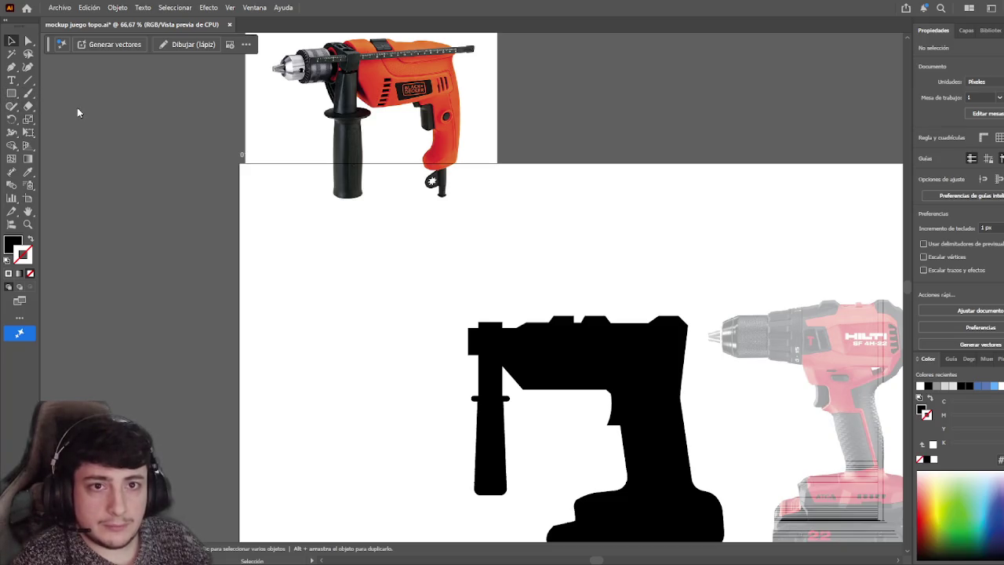
{"action": "key", "text": "m"}
{"action": "left_click_drag", "start_coordinate": [269, 272], "coordinate": [314, 305]}
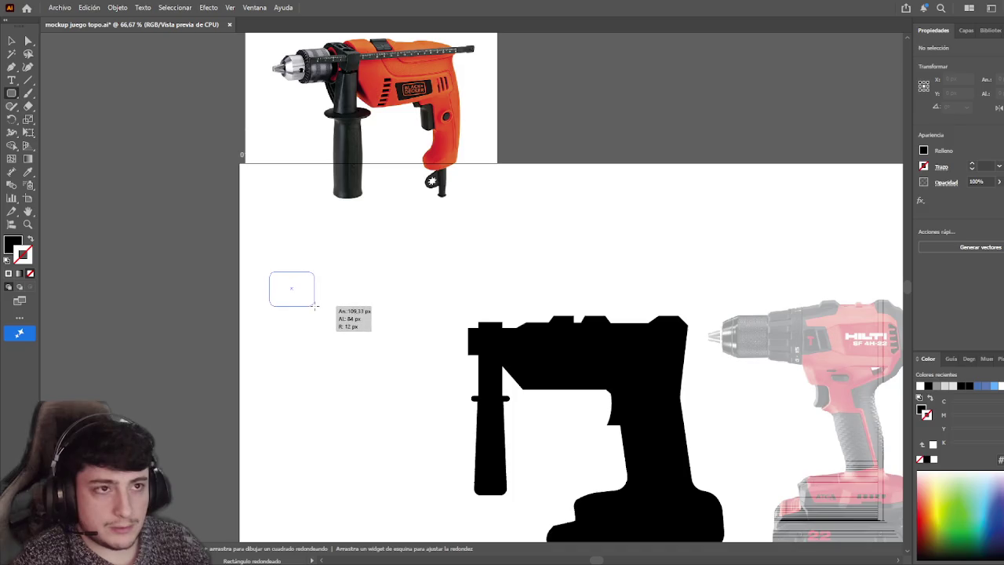
- Draw a rounded square for the chuck and move it toward the drill's front
{"action": "left_click_drag", "start_coordinate": [314, 305], "coordinate": [308, 314]}
{"action": "key", "text": "v"}
{"action": "scroll", "coordinate": [162, 365], "scroll_direction": "down", "scroll_amount": 2}
{"action": "mouse_move", "coordinate": [231, 243]}
{"action": "left_mouse_down"}
{"action": "mouse_move", "coordinate": [384, 292]}
{"action": "mouse_move", "coordinate": [409, 286]}
{"action": "left_mouse_up"}
{"action": "scroll", "coordinate": [419, 292], "scroll_direction": "up", "scroll_amount": 2}
- Align the rounded square flush against the body using a horizontal ruler guide
{"action": "left_click", "coordinate": [538, 287]}
{"action": "scroll", "coordinate": [326, 49], "scroll_direction": "right", "scroll_amount": 1}
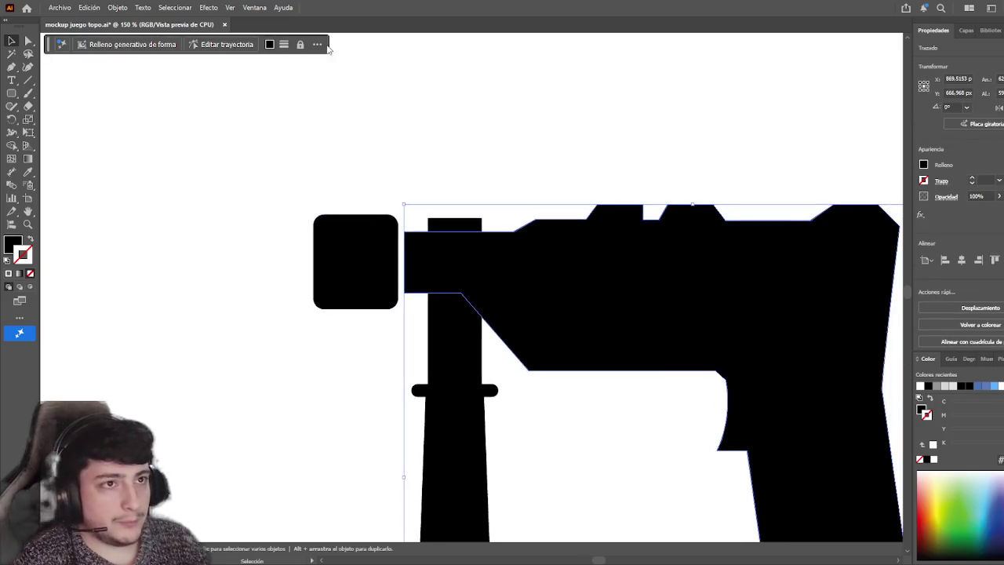
{"action": "key", "text": "ctrl+r"}
{"action": "left_click_drag", "start_coordinate": [326, 38], "coordinate": [405, 264]}
{"action": "left_click", "coordinate": [273, 282]}
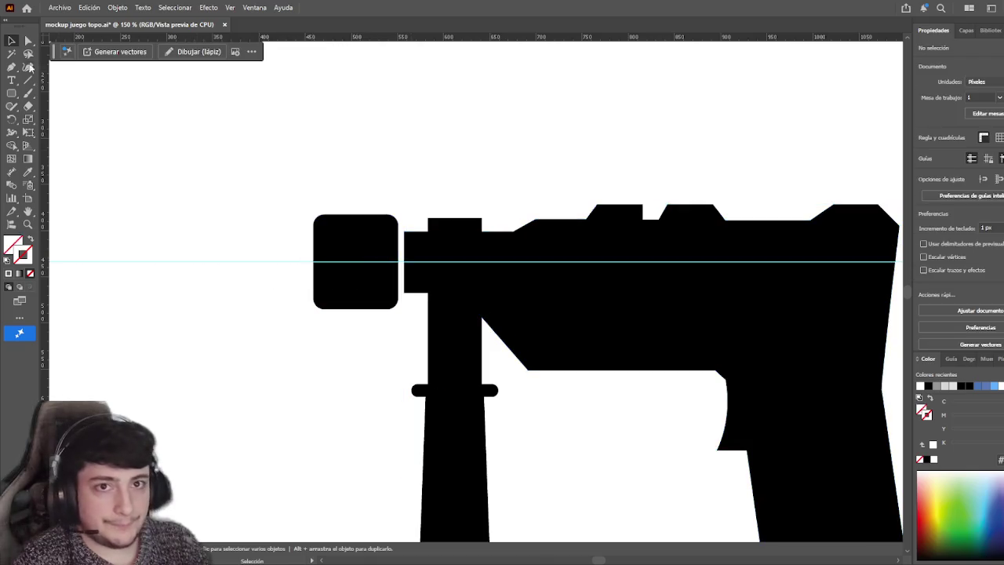
{"action": "left_click_drag", "start_coordinate": [336, 240], "coordinate": [350, 240]}
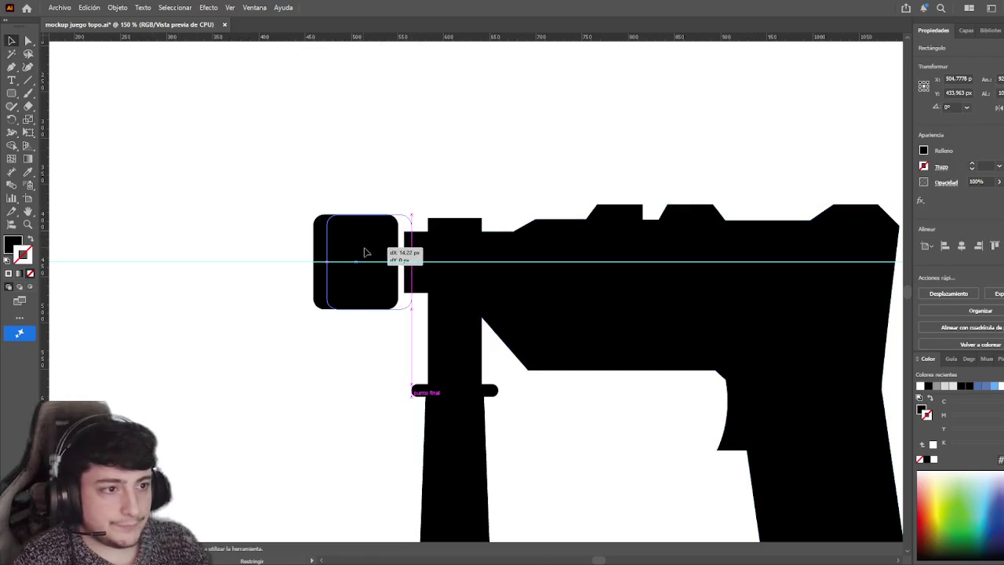
{"action": "left_click", "coordinate": [271, 341]}
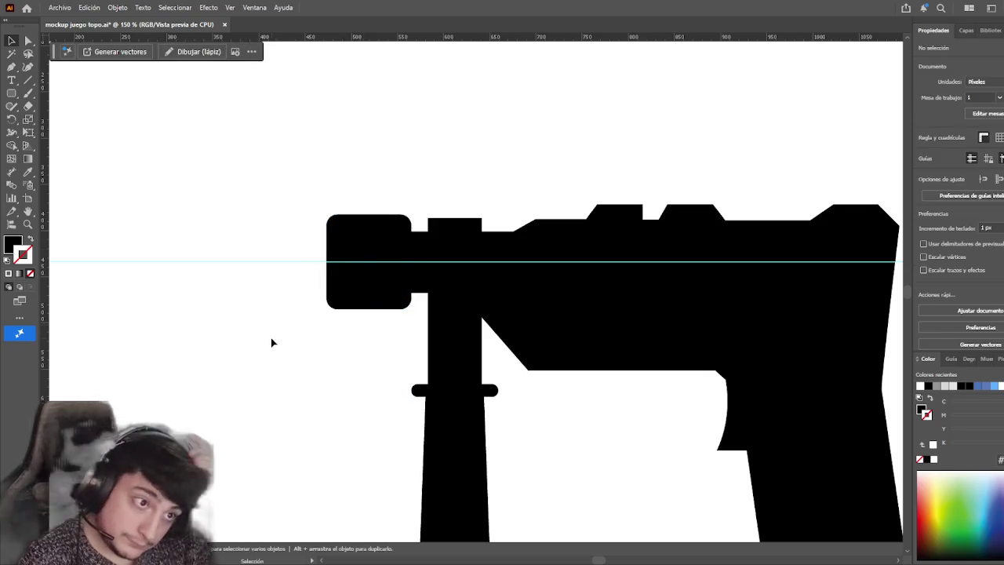
- Delete the horizontal alignment guide
{"action": "mouse_move", "coordinate": [162, 243]}
{"action": "left_mouse_down"}
{"action": "mouse_move", "coordinate": [213, 300]}
{"action": "mouse_move", "coordinate": [276, 308]}
{"action": "mouse_move", "coordinate": [314, 321]}
{"action": "mouse_move", "coordinate": [314, 332]}
{"action": "mouse_move", "coordinate": [306, 293]}
{"action": "left_mouse_up"}
{"action": "key", "text": "Delete"}
{"action": "scroll", "coordinate": [225, 313], "scroll_direction": "down", "scroll_amount": 3}
{"action": "left_click", "coordinate": [231, 298]}
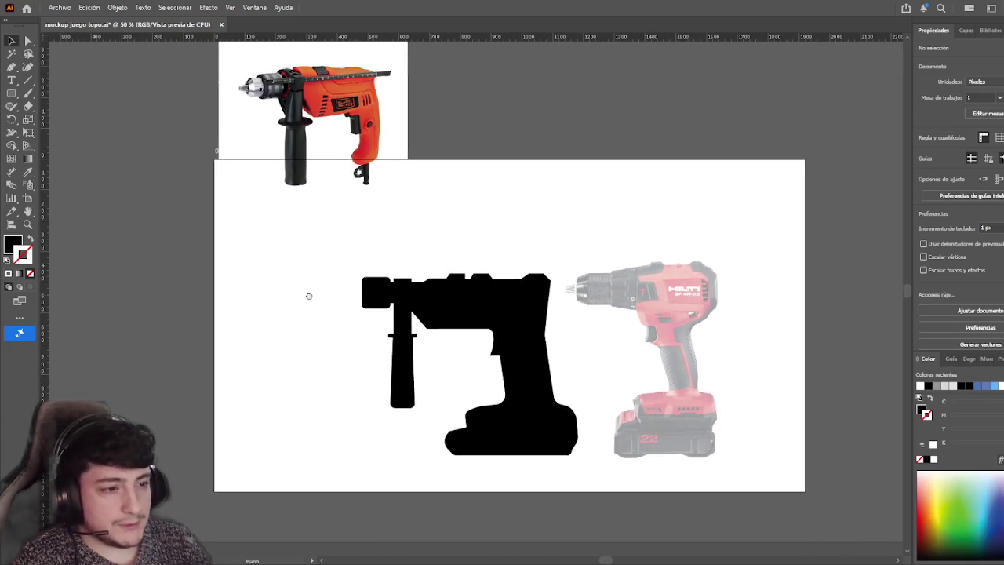
- Drag the opening's top-edge corner anchors down to lower the notch under the drill body
{"action": "left_click", "coordinate": [233, 170]}
{"action": "key", "text": "a"}
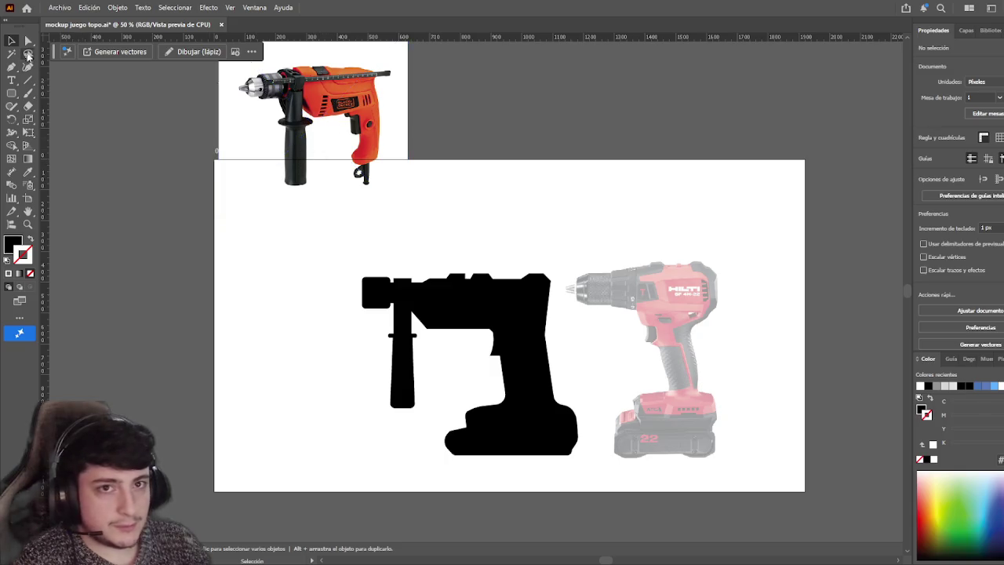
{"action": "left_click", "coordinate": [433, 332]}
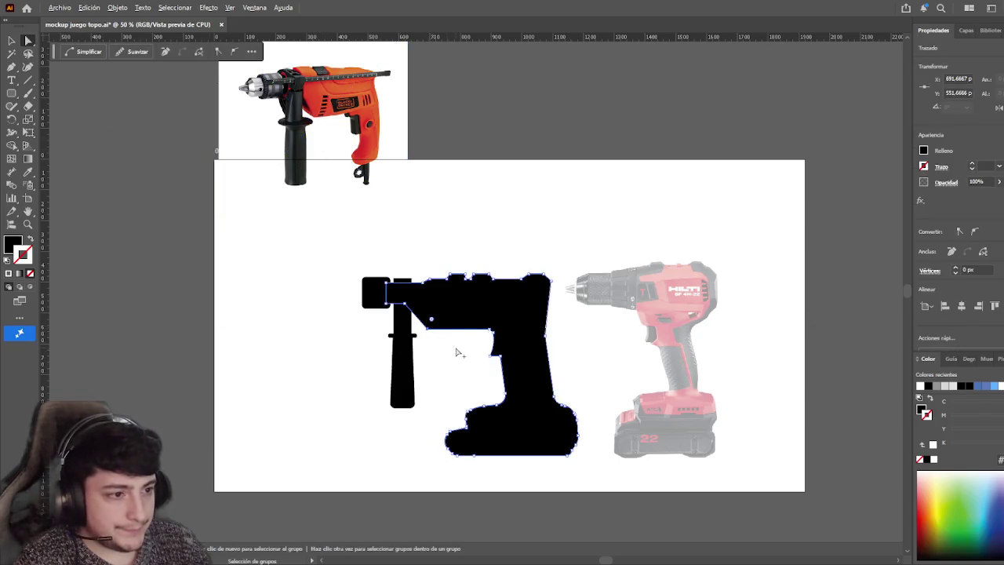
{"action": "scroll", "coordinate": [457, 352], "scroll_direction": "up", "scroll_amount": 1}
{"action": "scroll", "coordinate": [457, 352], "scroll_direction": "up", "scroll_amount": 4}
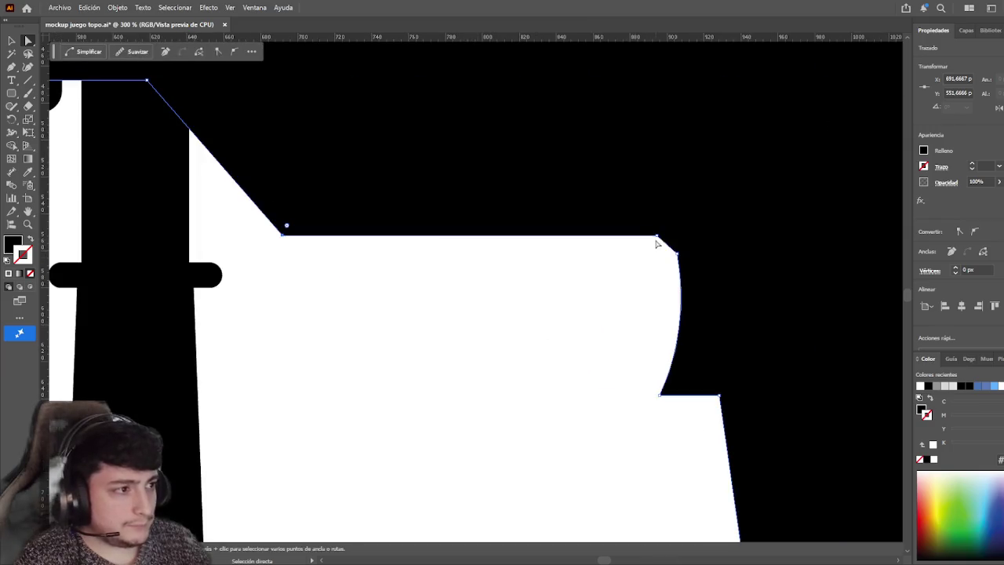
{"action": "left_click", "coordinate": [679, 259]}
{"action": "left_click_drag", "start_coordinate": [679, 259], "coordinate": [681, 290]}
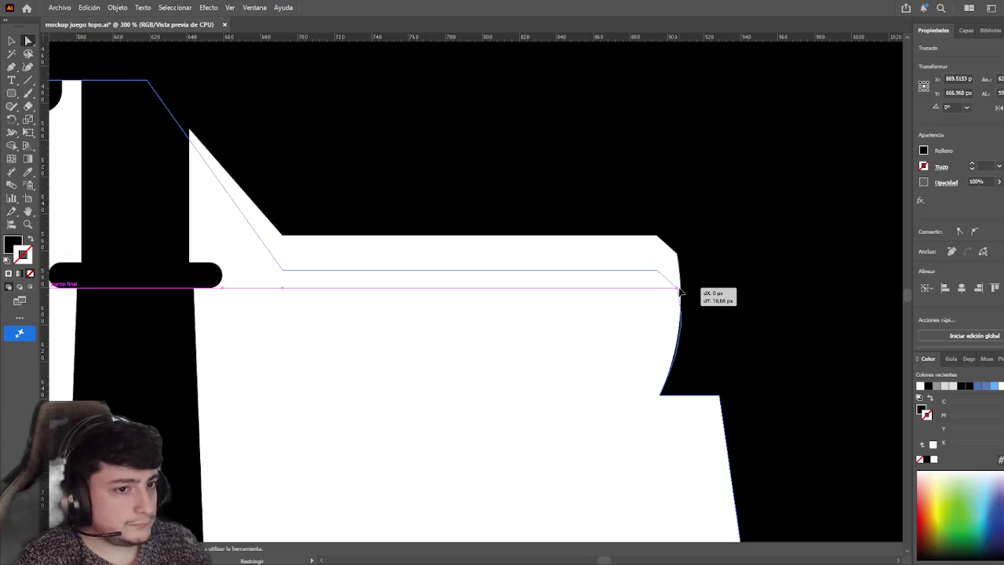
{"action": "left_click_drag", "start_coordinate": [680, 292], "coordinate": [677, 289]}
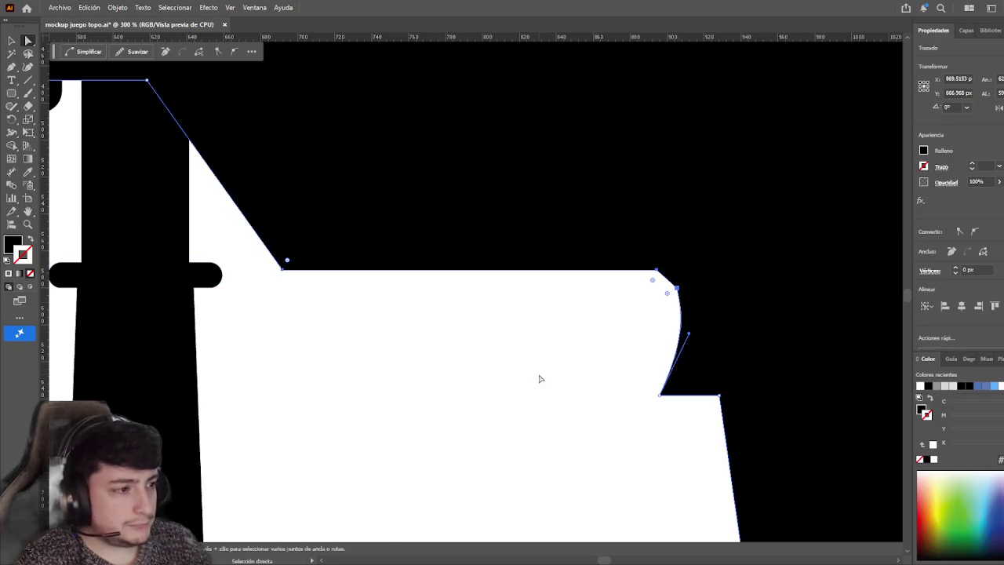
{"action": "key", "text": "ctrl+z"}
{"action": "left_click_drag", "start_coordinate": [682, 254], "coordinate": [678, 312]}
- Step back and forth through undo and redo to settle the notch edge position
{"action": "left_click", "coordinate": [594, 369]}
{"action": "scroll", "coordinate": [592, 379], "scroll_direction": "down", "scroll_amount": 2}
{"action": "scroll", "coordinate": [592, 384], "scroll_direction": "down", "scroll_amount": 2}
{"action": "scroll", "coordinate": [593, 384], "scroll_direction": "down", "scroll_amount": 1}
{"action": "scroll", "coordinate": [528, 385], "scroll_direction": "right", "scroll_amount": 1}
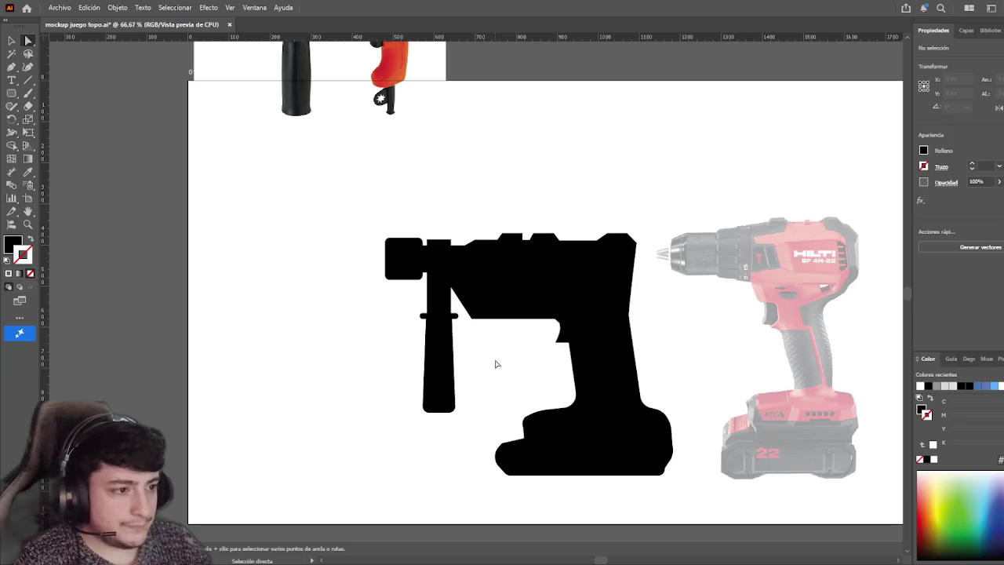
{"action": "scroll", "coordinate": [495, 364], "scroll_direction": "right", "scroll_amount": 1}
{"action": "left_click", "coordinate": [493, 334]}
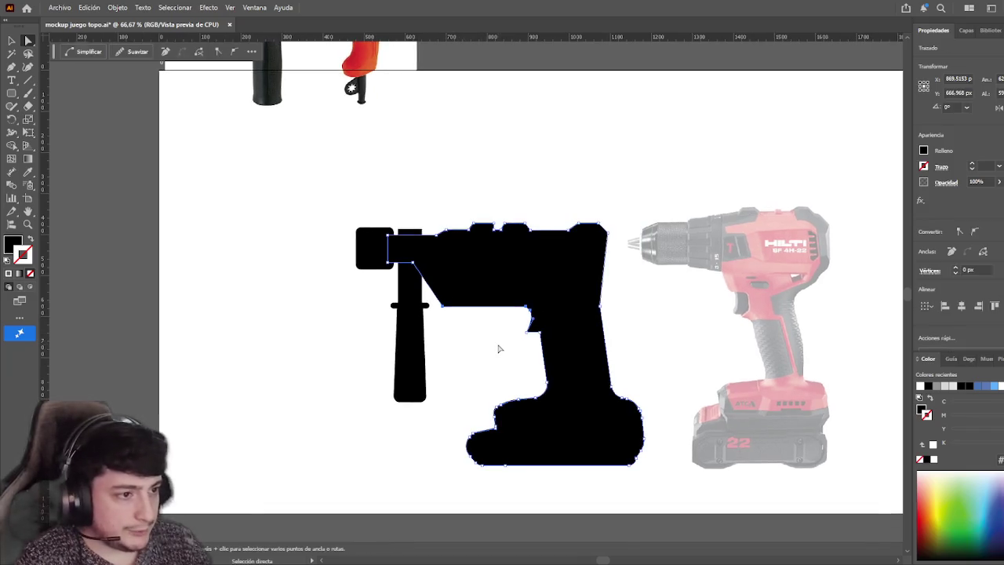
{"action": "left_click", "coordinate": [499, 372]}
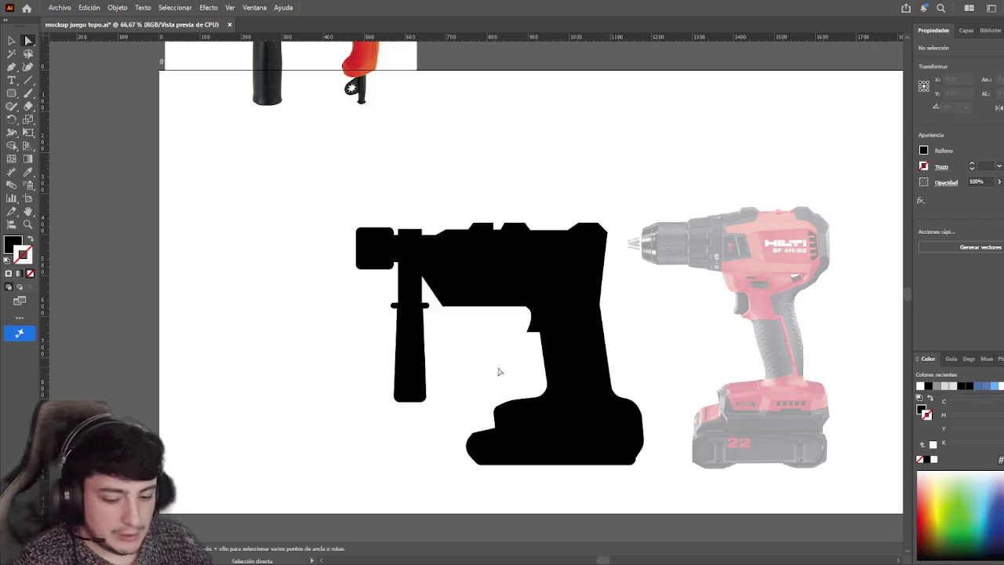
{"action": "key", "text": "ctrl+z"}
{"action": "left_click", "coordinate": [498, 371]}
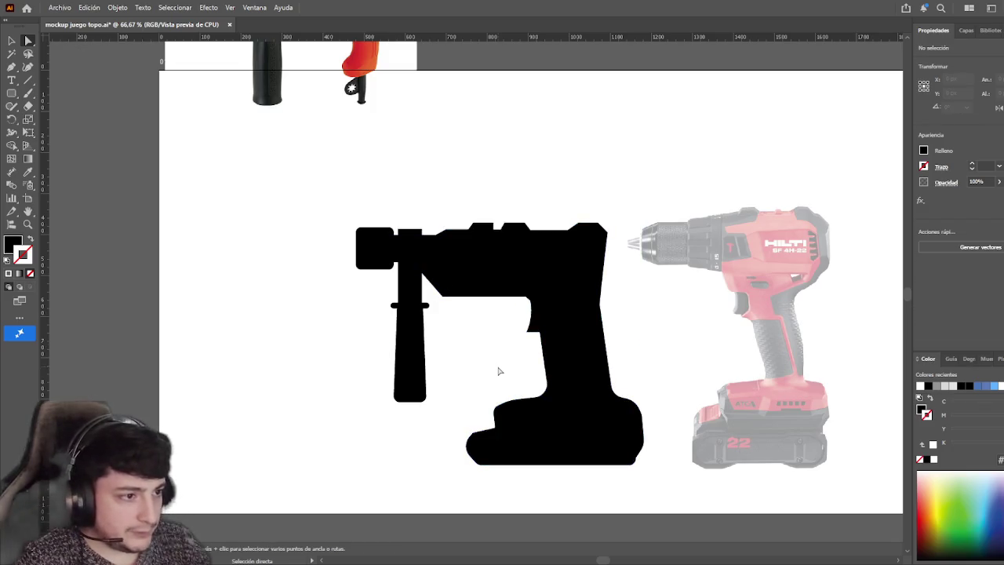
{"action": "key", "text": "ctrl+shift+z"}
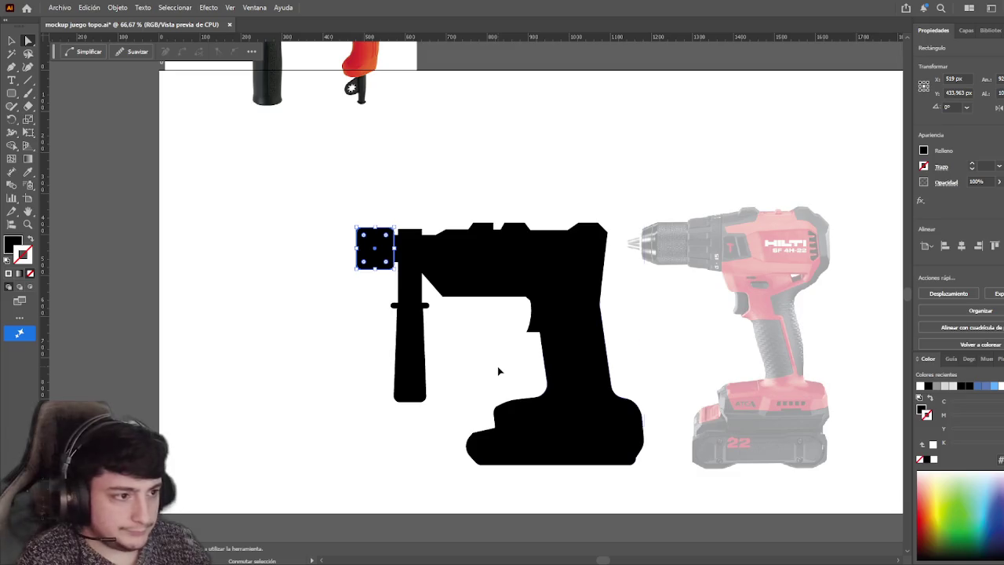
{"action": "key", "text": "ctrl+shift+z"}
- Round the opening's front corner to about 19 px with the Live Corners widget
{"action": "scroll", "coordinate": [522, 309], "scroll_direction": "up", "scroll_amount": 5}
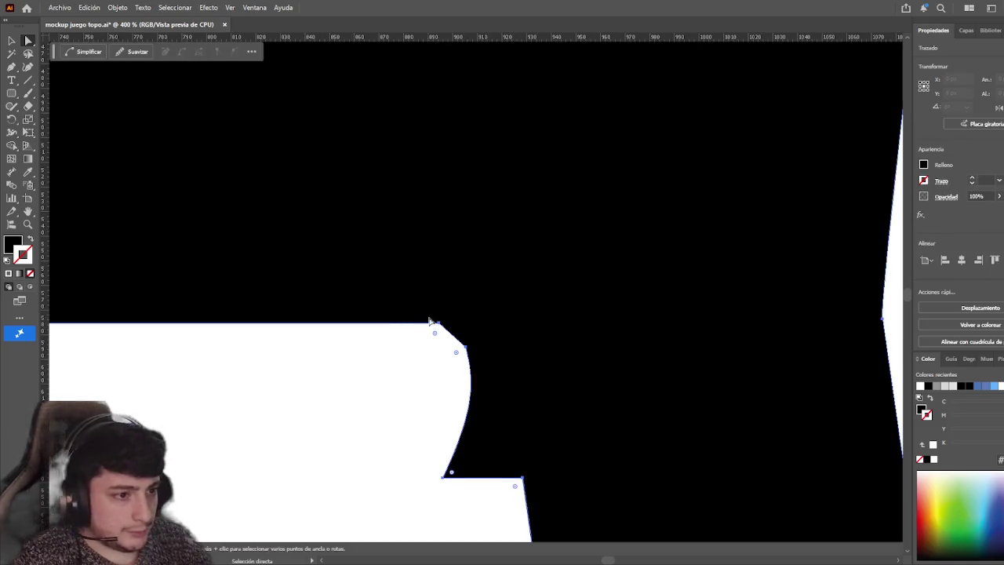
{"action": "left_click_drag", "start_coordinate": [446, 365], "coordinate": [430, 389]}
{"action": "left_click", "coordinate": [420, 397]}
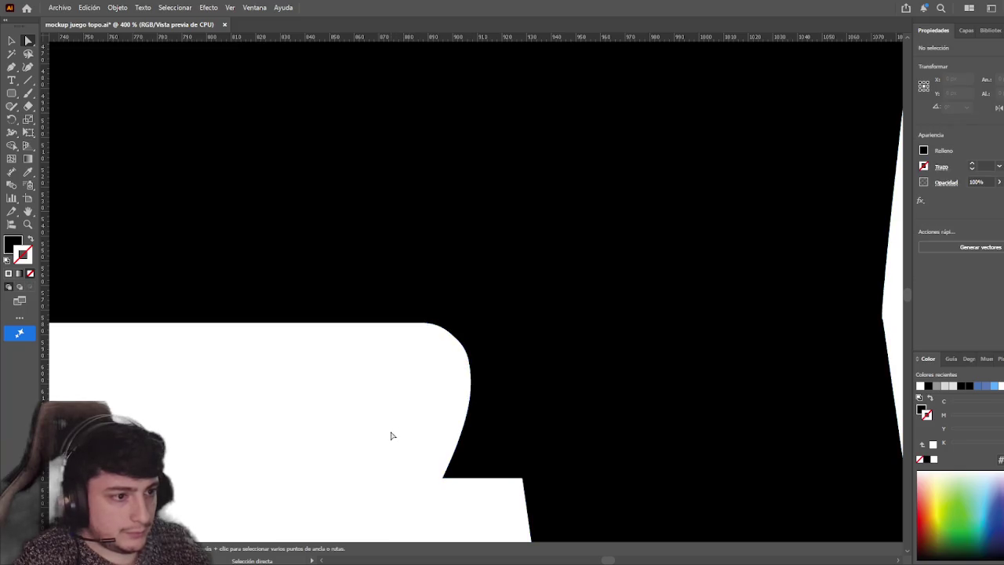
{"action": "scroll", "coordinate": [394, 427], "scroll_direction": "down", "scroll_amount": 1}
{"action": "scroll", "coordinate": [393, 425], "scroll_direction": "down", "scroll_amount": 3}
- Pan around to review the whole drill silhouette, selecting it with the Selection tool
{"action": "left_click_drag", "start_coordinate": [394, 425], "coordinate": [427, 340]}
{"action": "scroll", "coordinate": [426, 339], "scroll_direction": "up", "scroll_amount": 1}
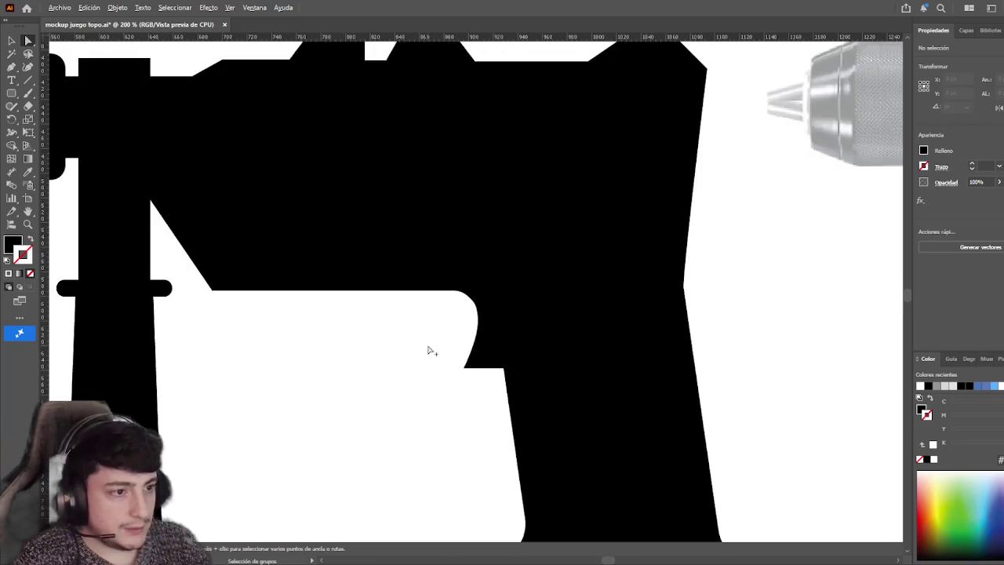
{"action": "scroll", "coordinate": [645, 321], "scroll_direction": "right", "scroll_amount": 3}
{"action": "scroll", "coordinate": [630, 319], "scroll_direction": "down", "scroll_amount": 2}
{"action": "scroll", "coordinate": [630, 318], "scroll_direction": "down", "scroll_amount": 1}
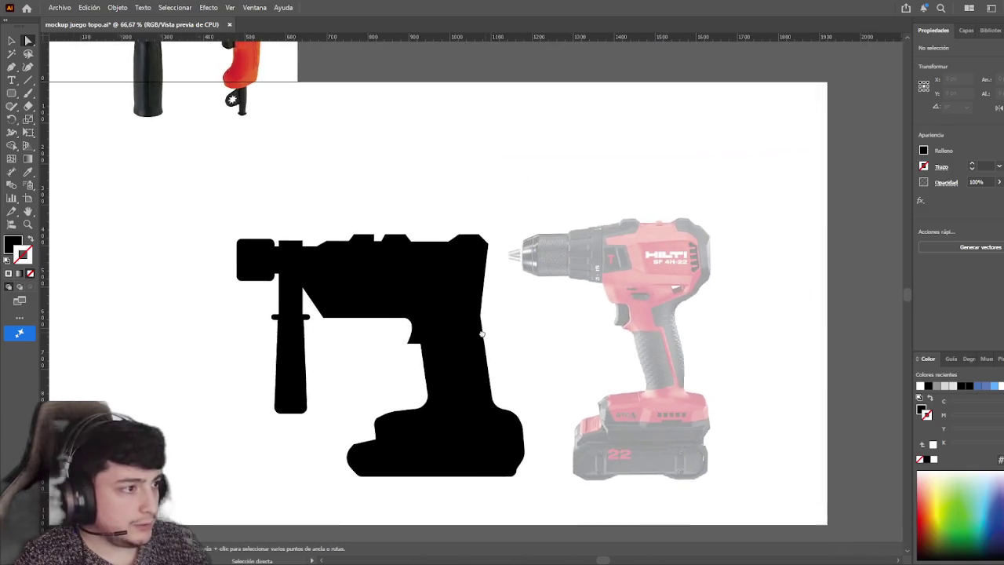
{"action": "scroll", "coordinate": [455, 336], "scroll_direction": "left", "scroll_amount": 2}
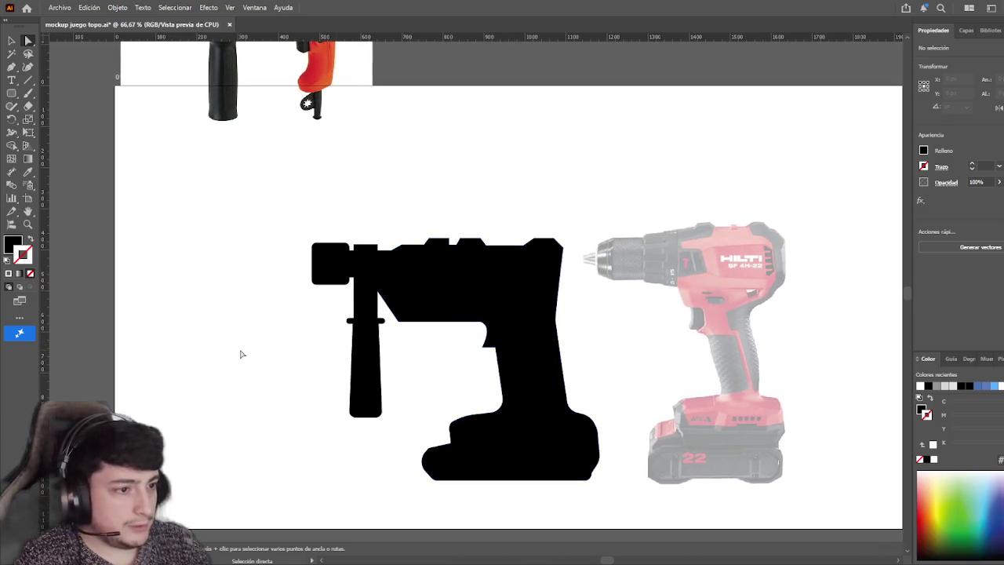
{"action": "key", "text": "v"}
{"action": "left_click", "coordinate": [380, 340]}
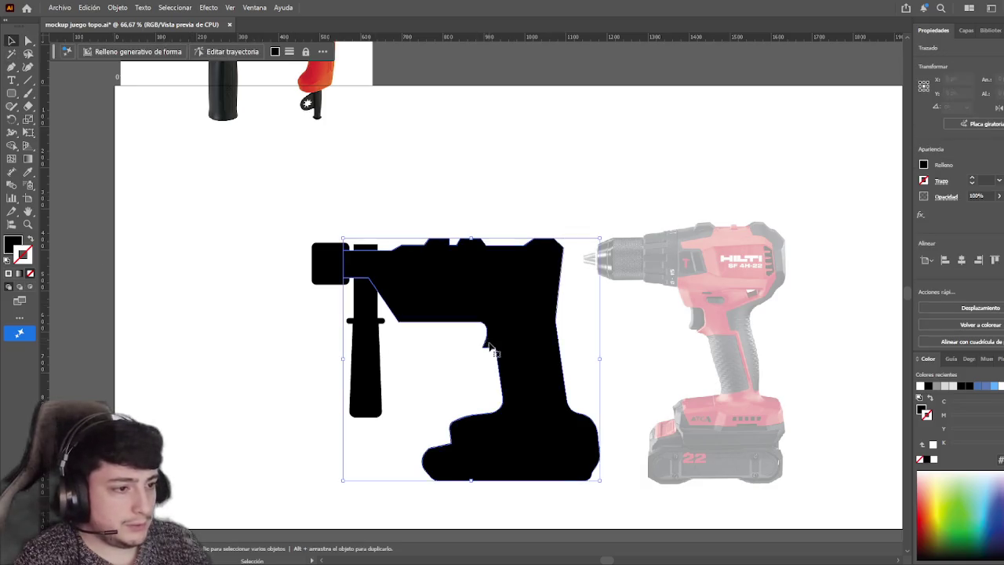
{"action": "left_click", "coordinate": [476, 343]}
{"action": "scroll", "coordinate": [340, 294], "scroll_direction": "left", "scroll_amount": 1}
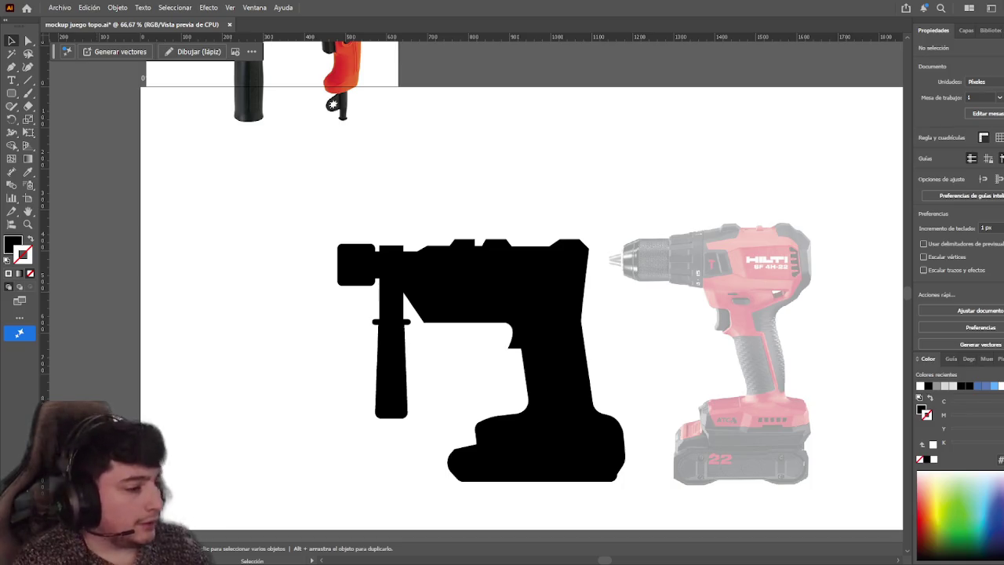
{"action": "mouse_move", "coordinate": [460, 385]}
{"action": "left_mouse_down"}
{"action": "mouse_move", "coordinate": [420, 380]}
{"action": "mouse_move", "coordinate": [434, 372]}
{"action": "left_mouse_up"}
- Shorten the rounded front block by Alt-dragging its top handle, shrinking it evenly top and bottom
{"action": "mouse_move", "coordinate": [337, 261]}
{"action": "left_mouse_down"}
{"action": "mouse_move", "coordinate": [414, 345]}
{"action": "mouse_move", "coordinate": [421, 403]}
{"action": "mouse_move", "coordinate": [327, 207]}
{"action": "left_mouse_up"}
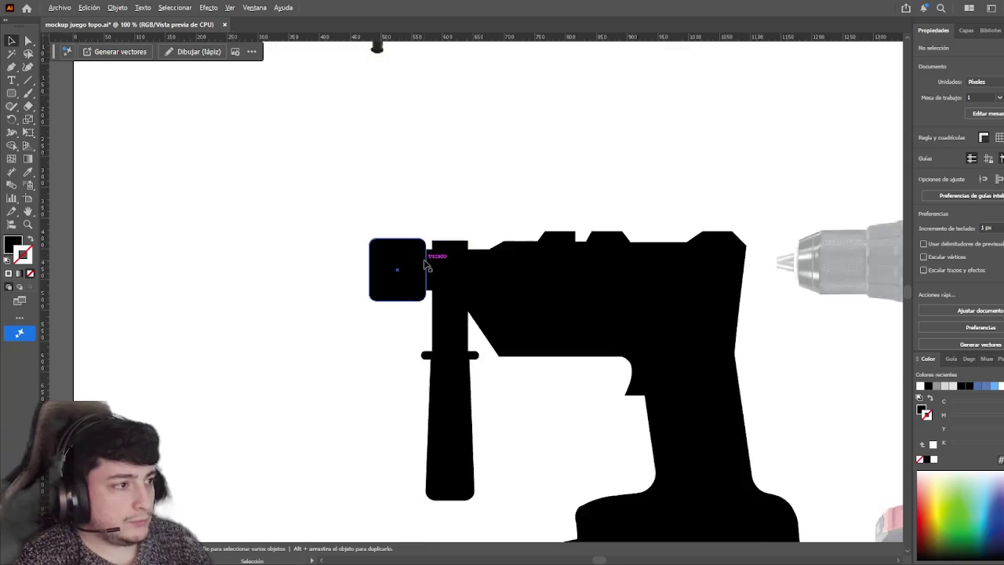
{"action": "scroll", "coordinate": [426, 264], "scroll_direction": "up", "scroll_amount": 2}
{"action": "left_click", "coordinate": [407, 266]}
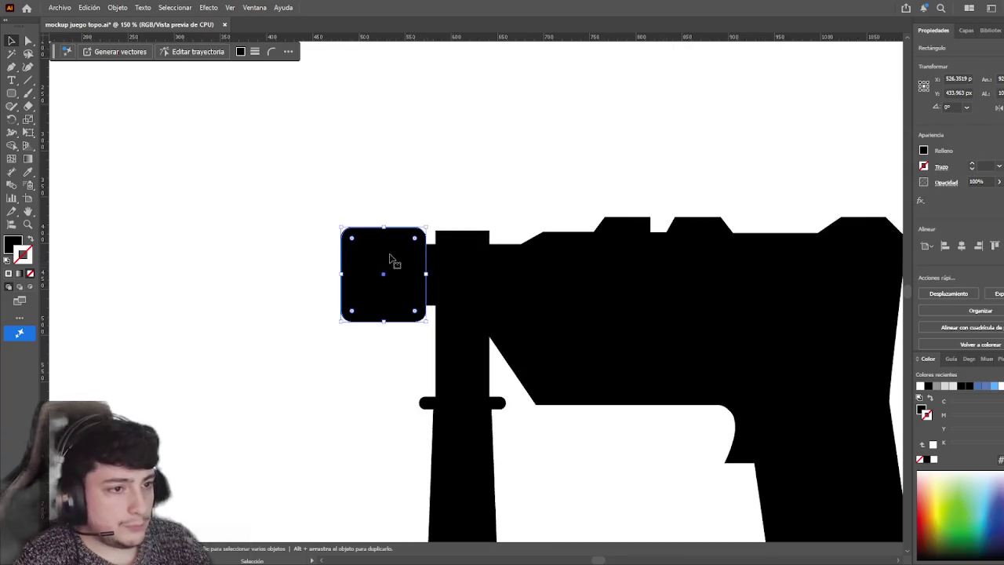
{"action": "left_click_drag", "start_coordinate": [384, 227], "coordinate": [384, 237]}
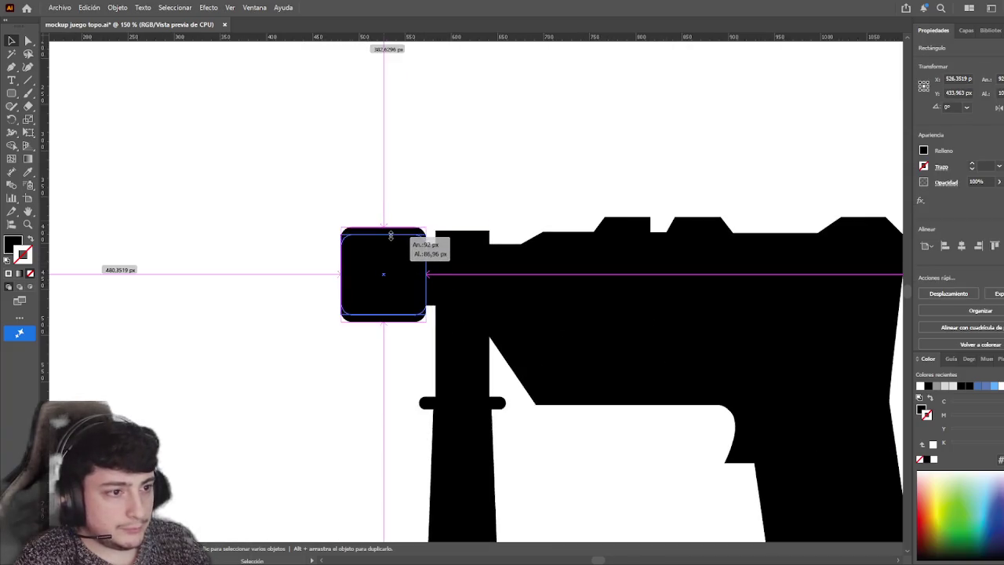
{"action": "left_click", "coordinate": [372, 397]}
{"action": "scroll", "coordinate": [372, 397], "scroll_direction": "down", "scroll_amount": 3}
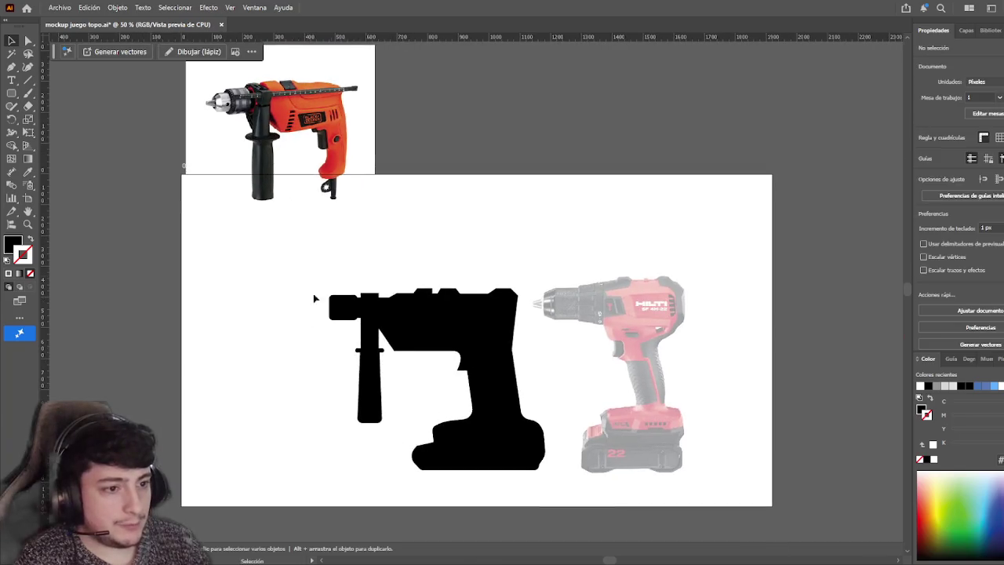
{"action": "scroll", "coordinate": [226, 288], "scroll_direction": "left", "scroll_amount": 3}
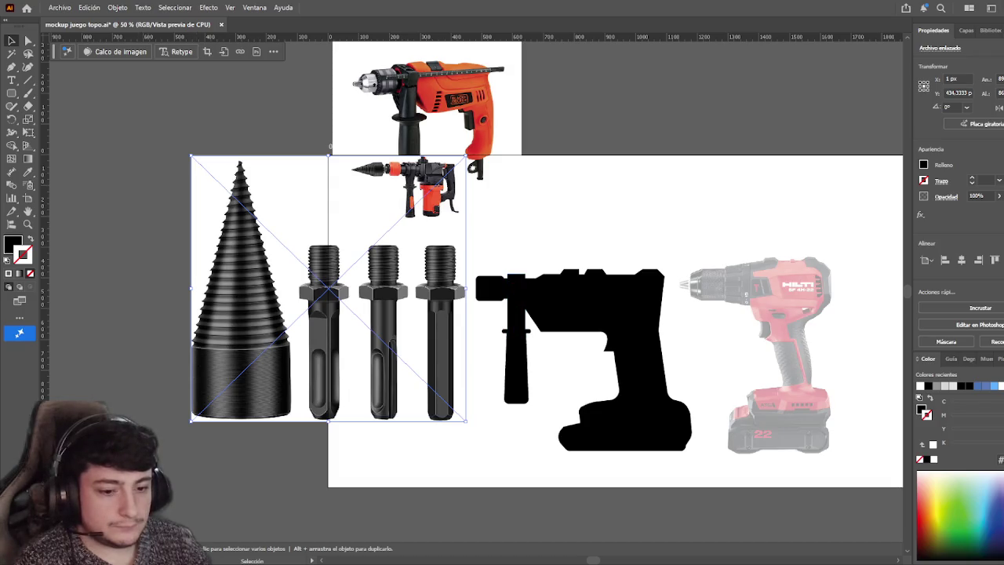
- Move the cone bit reference image left, mostly off the artboard, and rotate it 90°
{"action": "left_click_drag", "start_coordinate": [381, 364], "coordinate": [337, 366]}
{"action": "scroll", "coordinate": [489, 482], "scroll_direction": "left", "scroll_amount": 3}
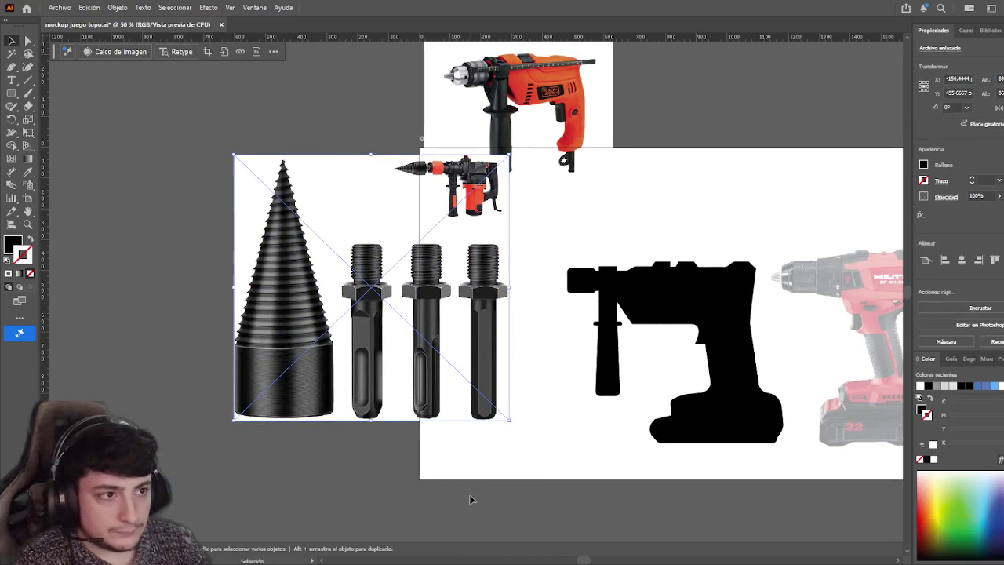
{"action": "scroll", "coordinate": [470, 499], "scroll_direction": "left", "scroll_amount": 1}
{"action": "scroll", "coordinate": [471, 499], "scroll_direction": "down", "scroll_amount": 1}
{"action": "left_click_drag", "start_coordinate": [496, 372], "coordinate": [464, 414]}
{"action": "left_click", "coordinate": [534, 389]}
{"action": "mouse_move", "coordinate": [534, 389]}
{"action": "left_mouse_down"}
{"action": "mouse_move", "coordinate": [578, 369]}
{"action": "mouse_move", "coordinate": [517, 379]}
{"action": "left_mouse_up"}
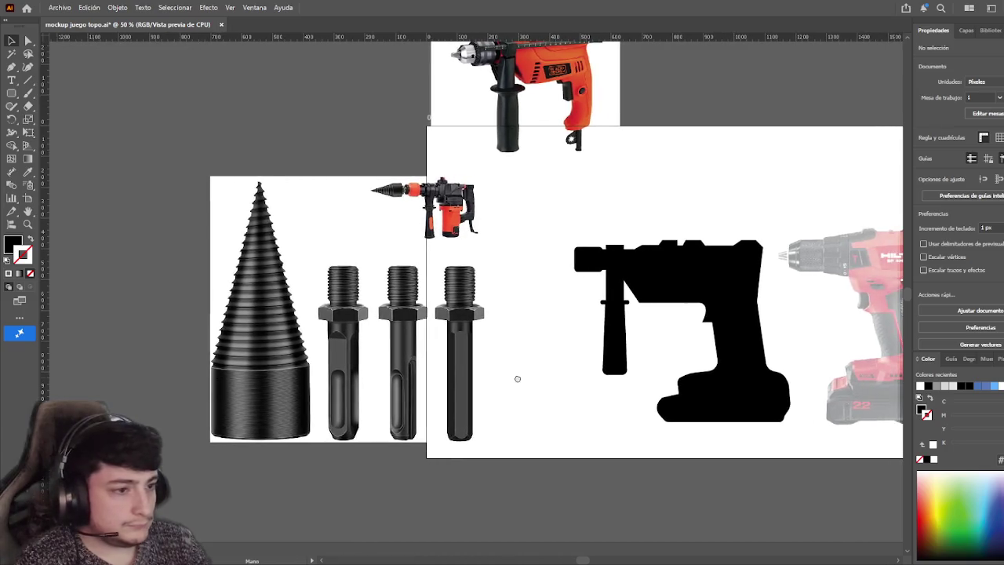
{"action": "left_click", "coordinate": [480, 269]}
{"action": "left_click_drag", "start_coordinate": [489, 174], "coordinate": [179, 165]}
- Reflect the black drill silhouette horizontally and move it left on the artboard
{"action": "left_click", "coordinate": [547, 342]}
{"action": "scroll", "coordinate": [452, 233], "scroll_direction": "right", "scroll_amount": 3}
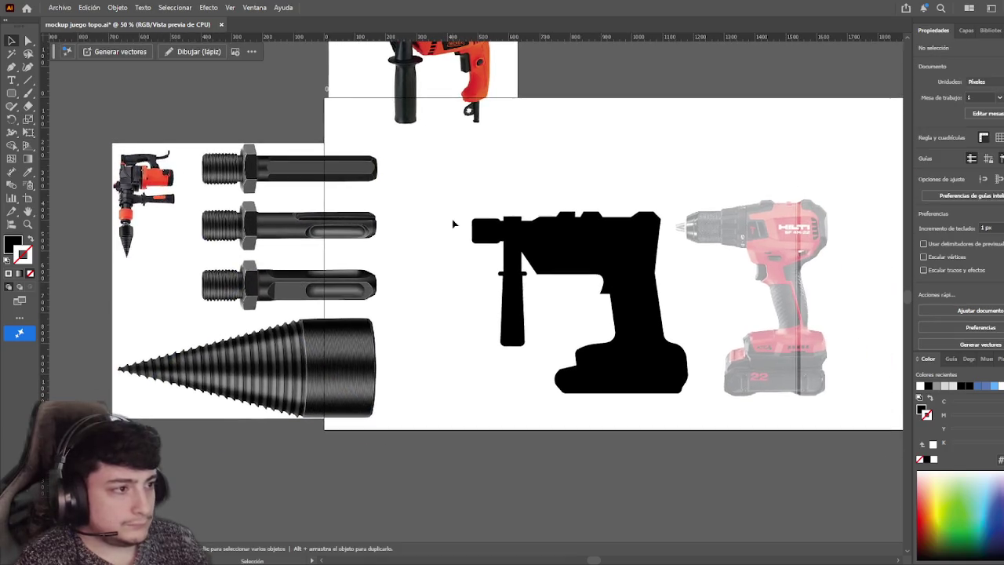
{"action": "left_click_drag", "start_coordinate": [695, 418], "coordinate": [696, 418]}
{"action": "left_click", "coordinate": [616, 258]}
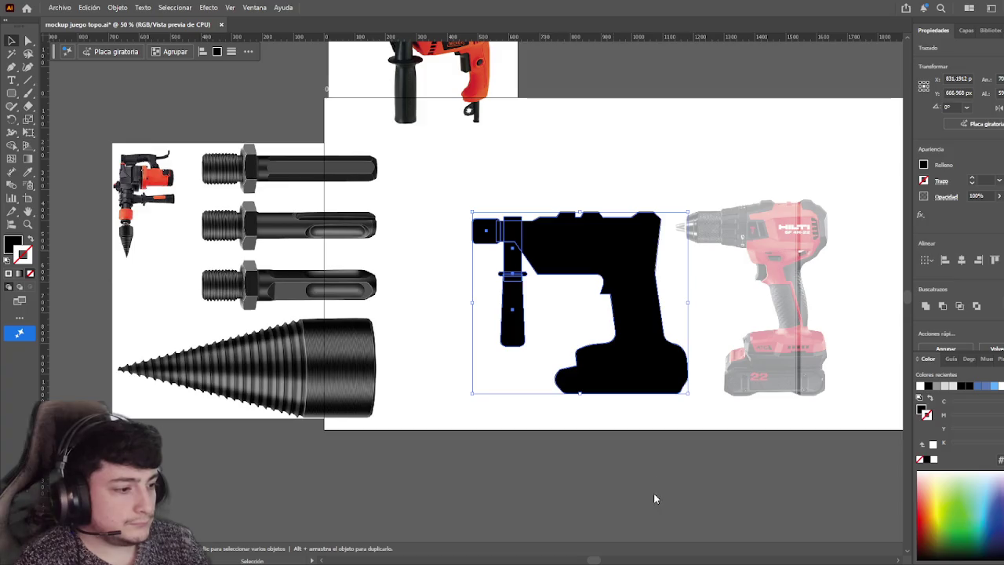
{"action": "key", "text": "shift+o"}
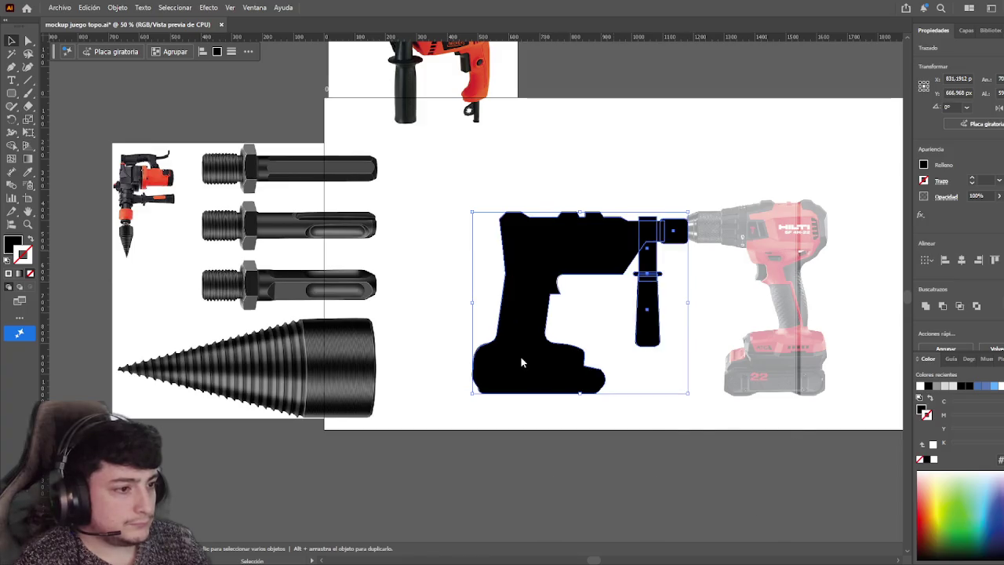
{"action": "left_click_drag", "start_coordinate": [582, 251], "coordinate": [490, 252]}
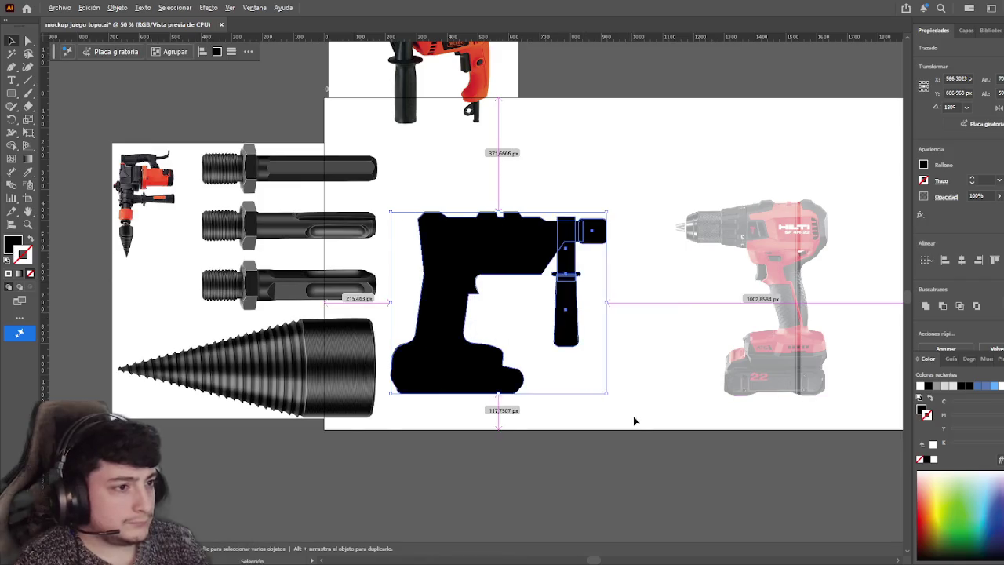
{"action": "scroll", "coordinate": [633, 416], "scroll_direction": "down", "scroll_amount": 1}
- Move the red drill photo above the artboard, then flip the bit image and place it beside the silhouette's nose
{"action": "left_click_drag", "start_coordinate": [648, 425], "coordinate": [594, 429]}
{"action": "left_click_drag", "start_coordinate": [678, 325], "coordinate": [594, 126]}
{"action": "left_click_drag", "start_coordinate": [294, 317], "coordinate": [687, 309]}
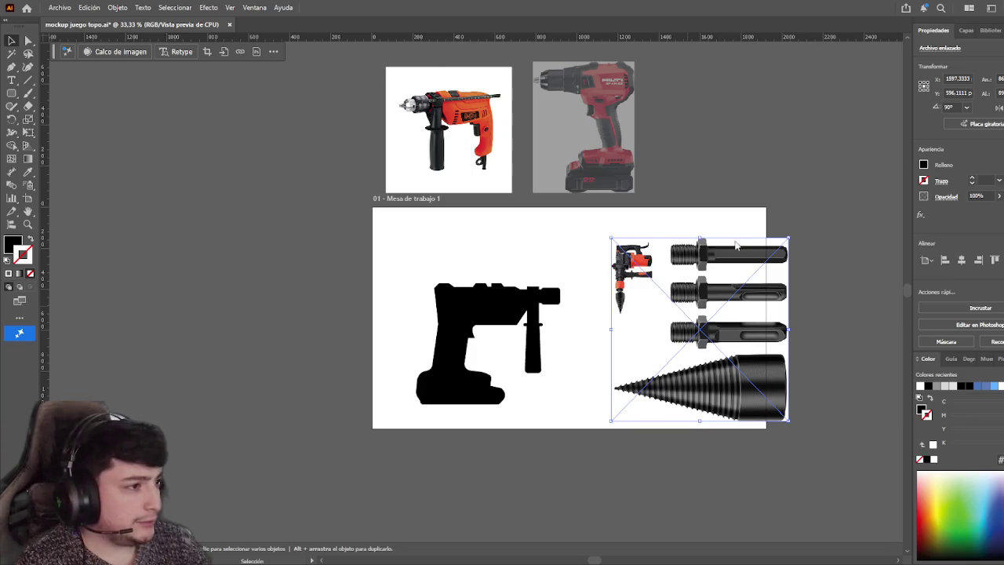
{"action": "left_click", "coordinate": [998, 107]}
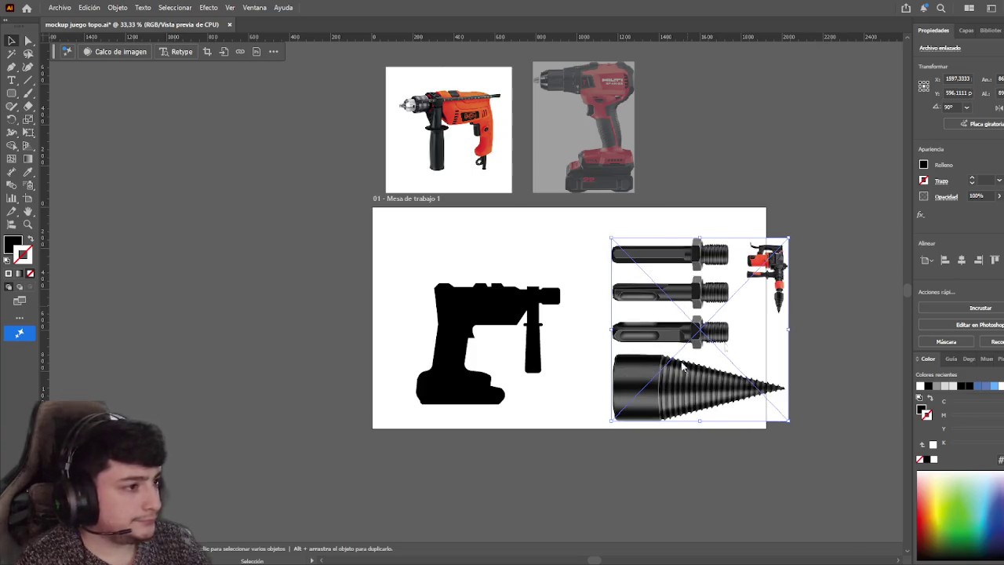
{"action": "left_click", "coordinate": [514, 357]}
{"action": "left_click_drag", "start_coordinate": [672, 413], "coordinate": [657, 342]}
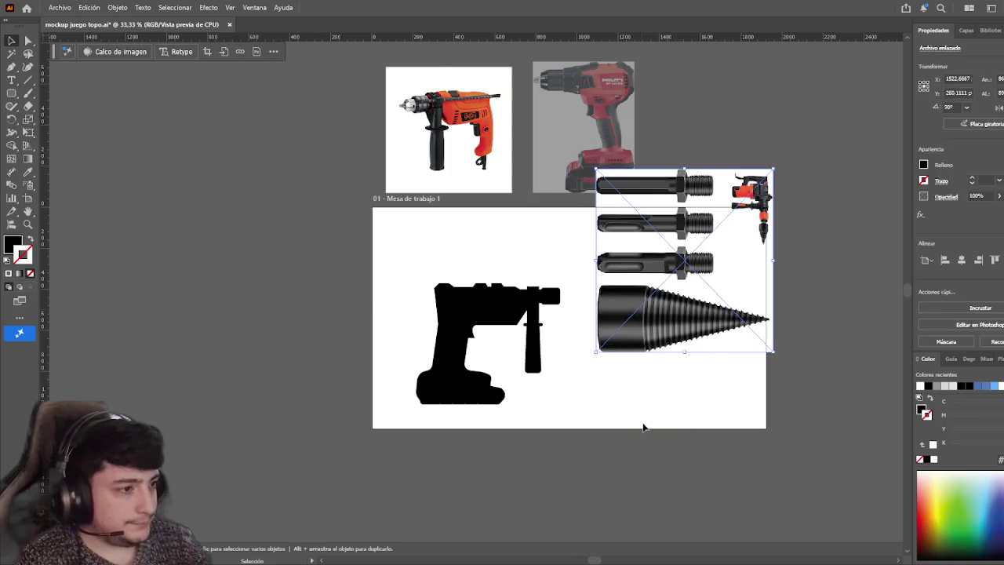
{"action": "key", "text": "ctrl+plus"}
{"action": "key", "text": "ctrl+plus"}
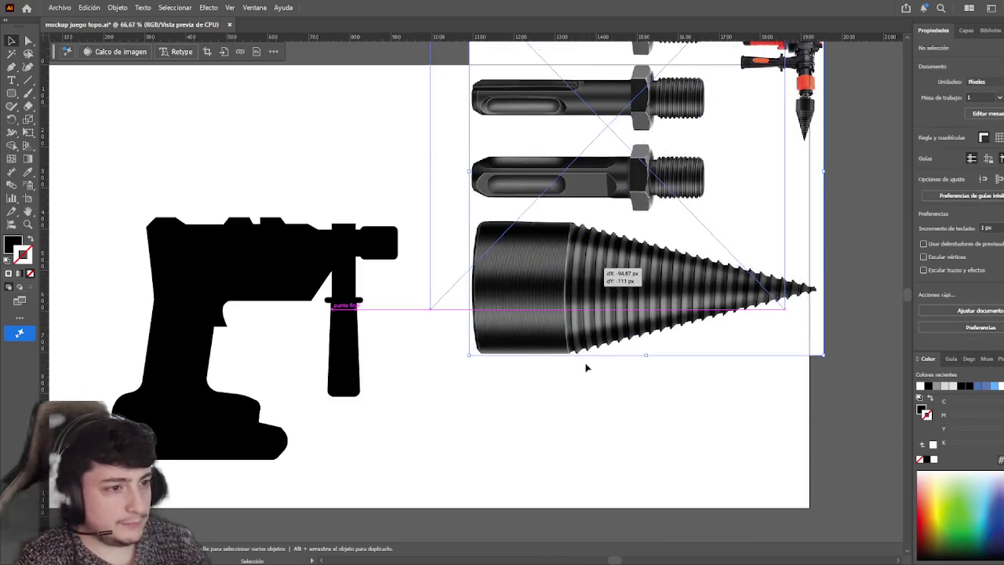
{"action": "left_click_drag", "start_coordinate": [649, 385], "coordinate": [610, 340]}
{"action": "left_click", "coordinate": [572, 394]}
{"action": "scroll", "coordinate": [594, 383], "scroll_direction": "left", "scroll_amount": 3}
{"action": "scroll", "coordinate": [627, 400], "scroll_direction": "up", "scroll_amount": 1}
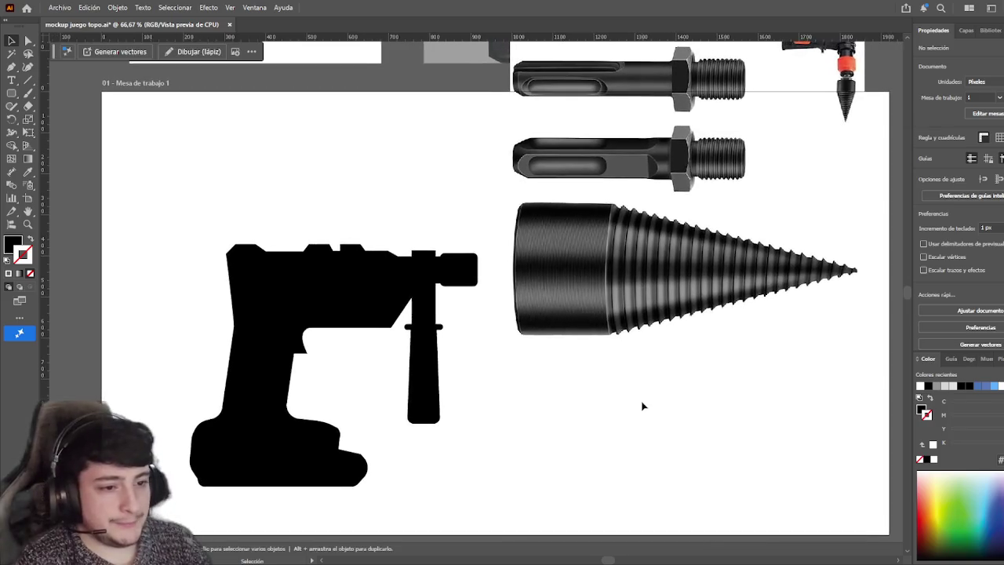
- Nudge the cone bit image slightly left and down into position
{"action": "left_click_drag", "start_coordinate": [586, 302], "coordinate": [558, 310]}
{"action": "left_click", "coordinate": [578, 414]}
{"action": "scroll", "coordinate": [580, 411], "scroll_direction": "right", "scroll_amount": 3}
{"action": "left_click", "coordinate": [601, 395]}
{"action": "left_click", "coordinate": [588, 340]}
{"action": "left_click", "coordinate": [594, 386]}
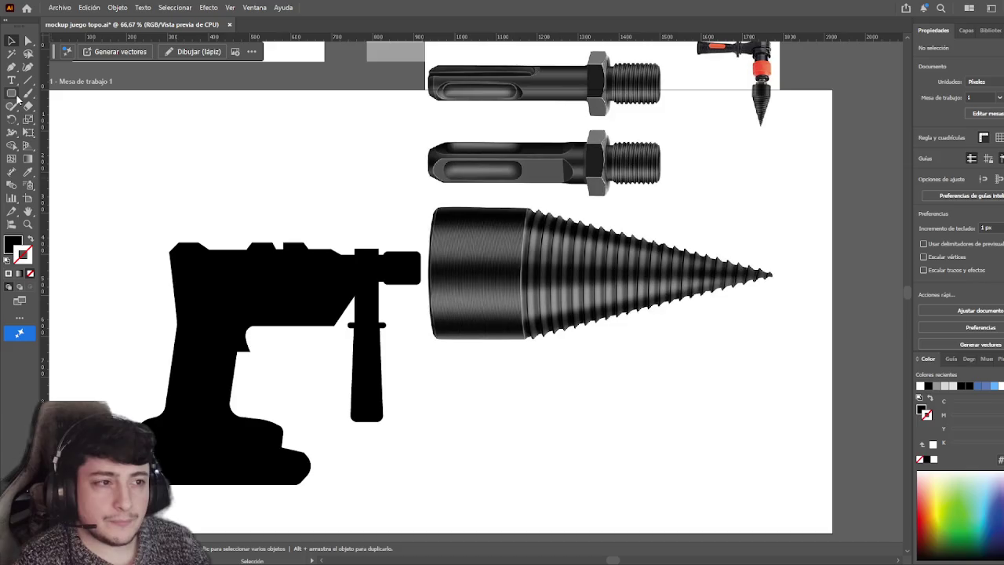
- Draw a black rectangle of about 175 × 378 px over the cone's cylindrical base
{"action": "left_click", "coordinate": [11, 66]}
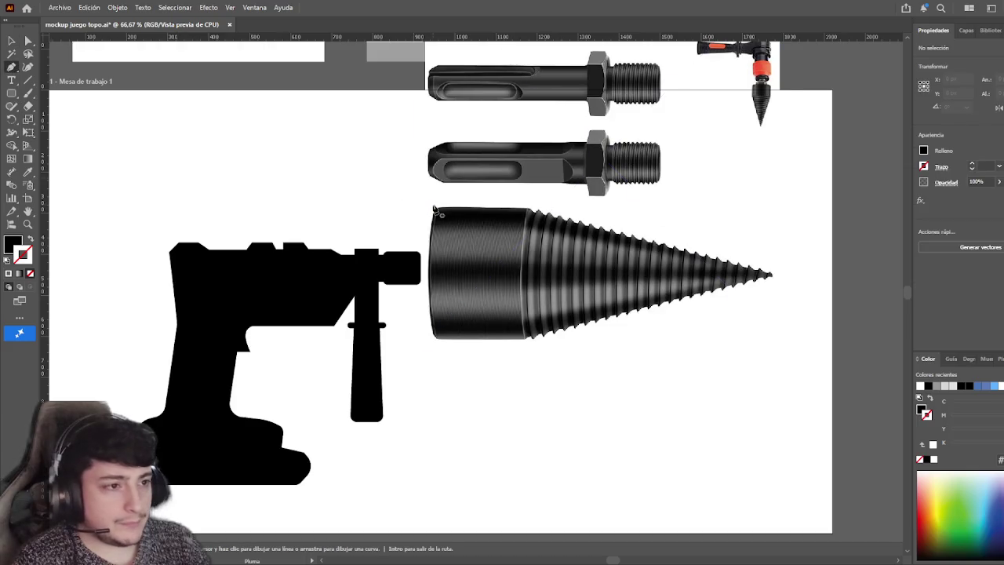
{"action": "key", "text": "v"}
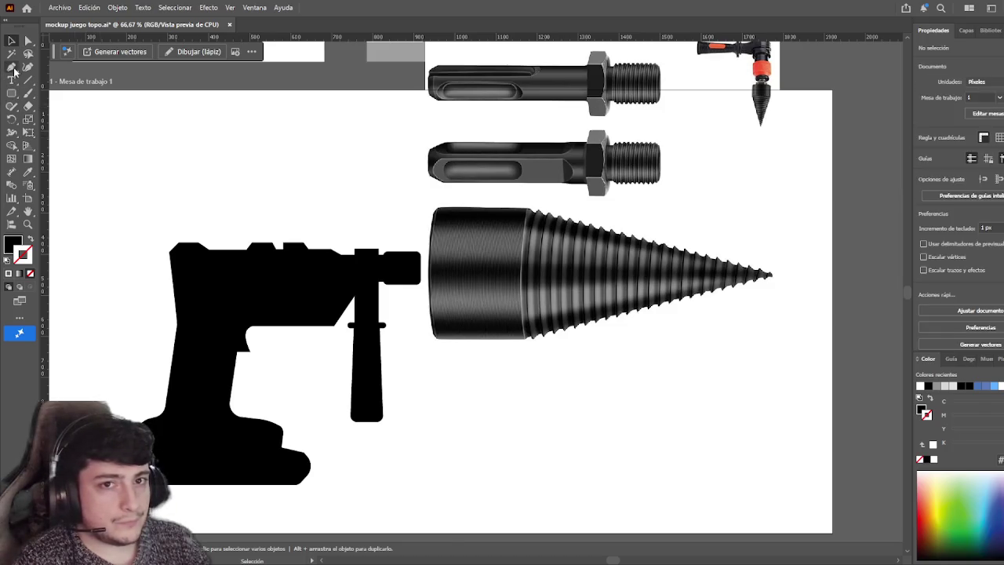
{"action": "left_click", "coordinate": [12, 67]}
{"action": "scroll", "coordinate": [439, 210], "scroll_direction": "up", "scroll_amount": 3}
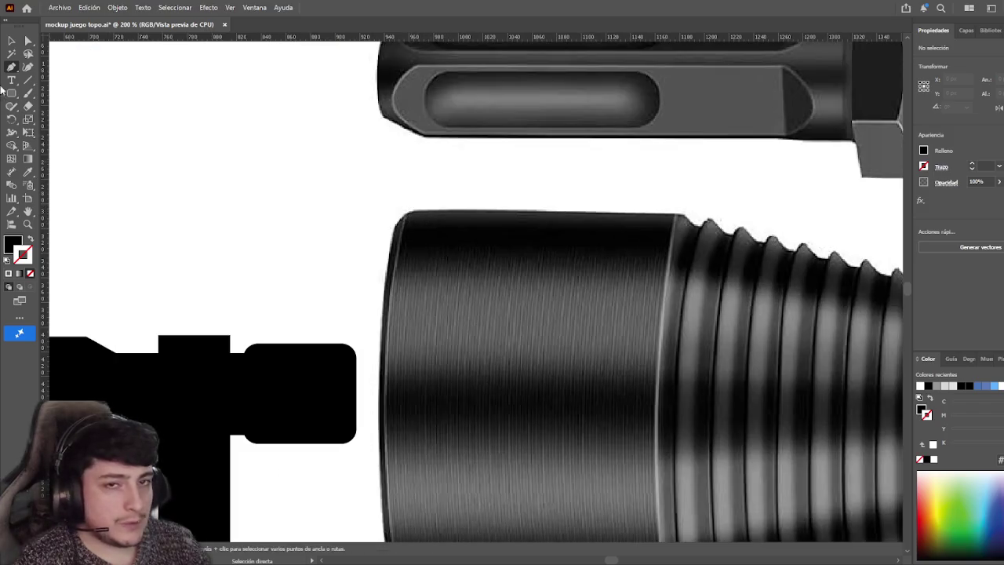
{"action": "key", "text": "v"}
{"action": "scroll", "coordinate": [284, 282], "scroll_direction": "down", "scroll_amount": 1}
{"action": "left_click", "coordinate": [12, 93]}
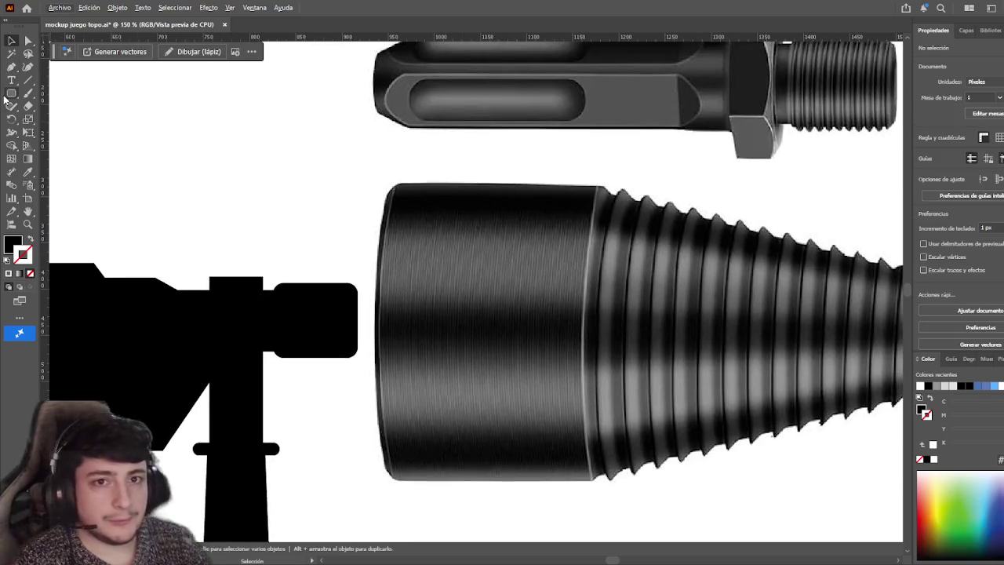
{"action": "key", "text": "m"}
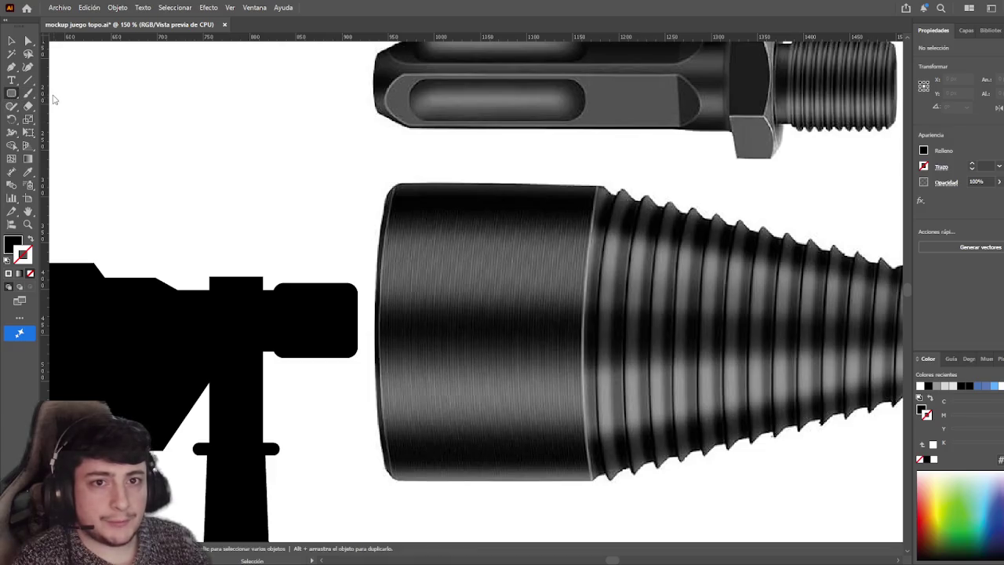
{"action": "mouse_move", "coordinate": [398, 186]}
{"action": "left_mouse_down"}
{"action": "mouse_move", "coordinate": [425, 249]}
{"action": "mouse_move", "coordinate": [590, 479]}
{"action": "left_mouse_up"}
{"action": "key", "text": "v"}
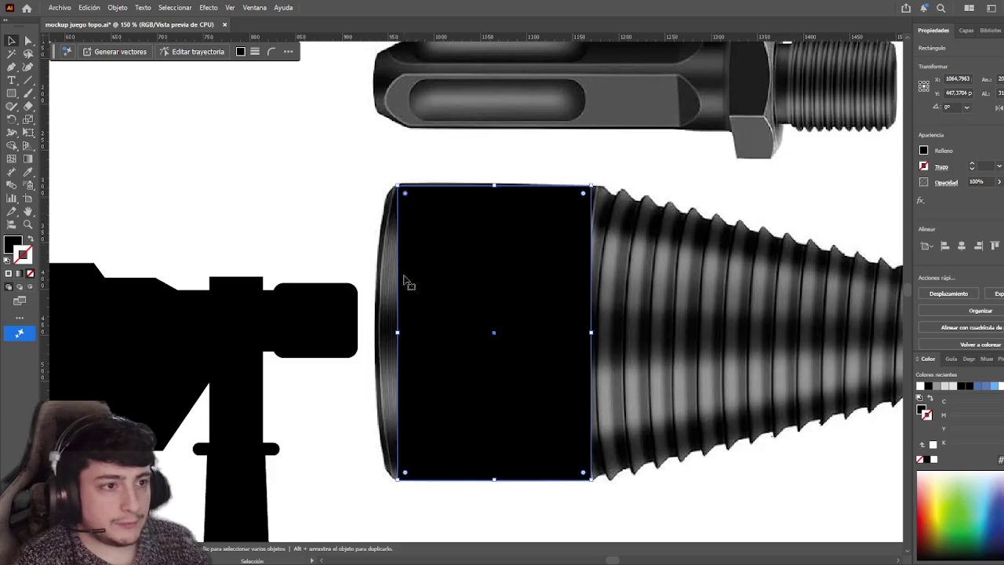
{"action": "left_click", "coordinate": [344, 168]}
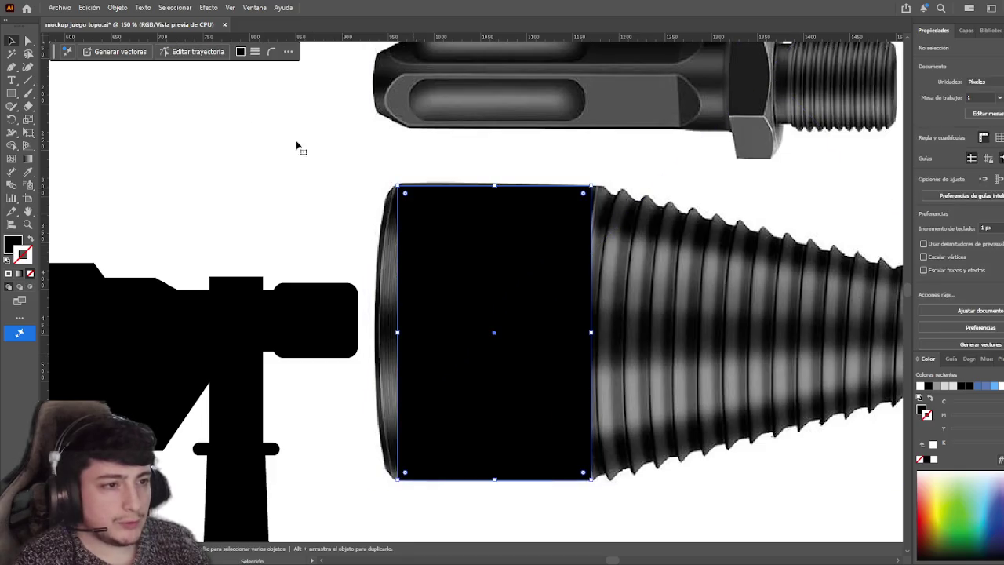
- After undoing a corner-rounding attempt, draw a tall narrow ellipse at the base's left edge
{"action": "key", "text": "a"}
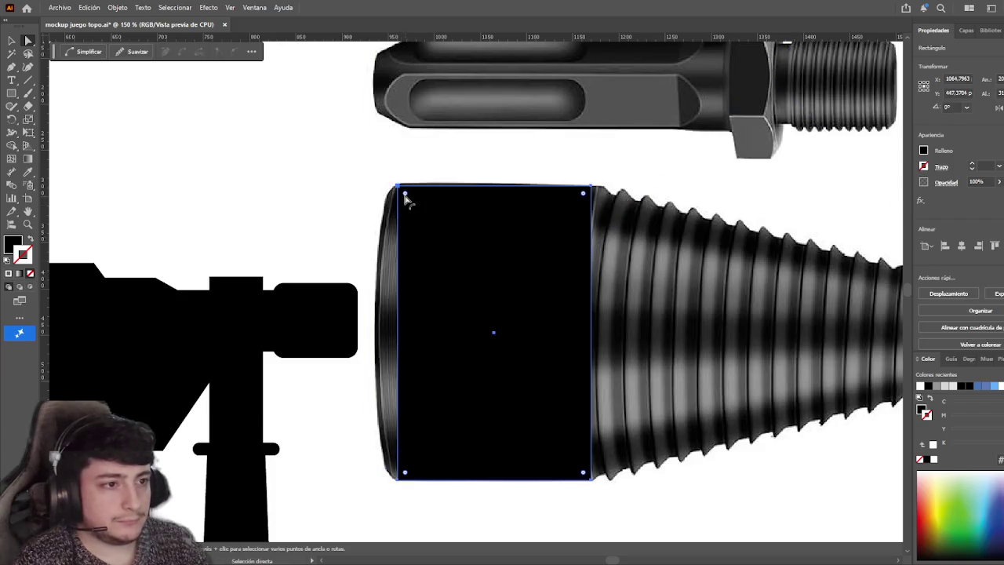
{"action": "left_click_drag", "start_coordinate": [408, 471], "coordinate": [489, 478]}
{"action": "key", "text": "ctrl+z"}
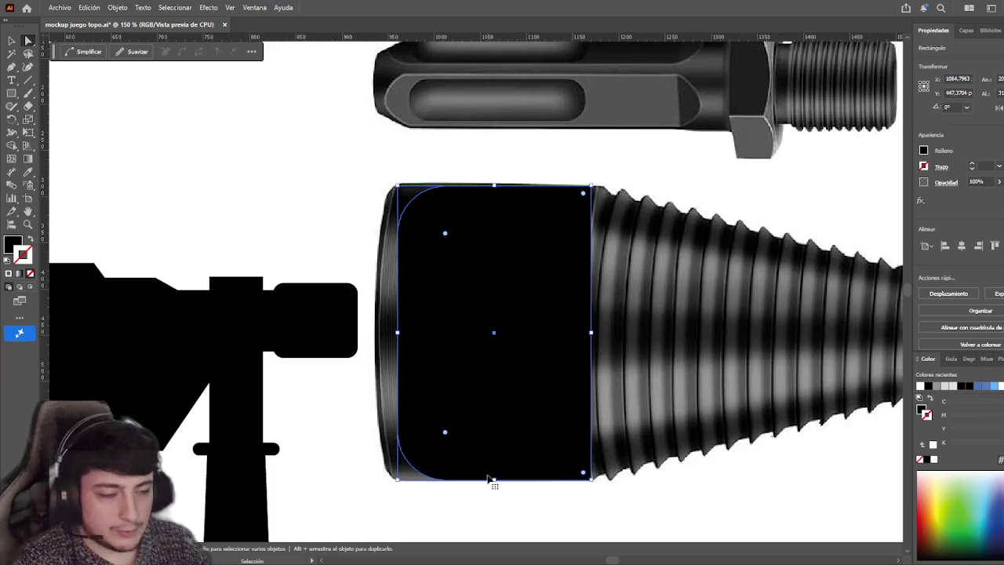
{"action": "left_click", "coordinate": [139, 123]}
{"action": "key", "text": "m"}
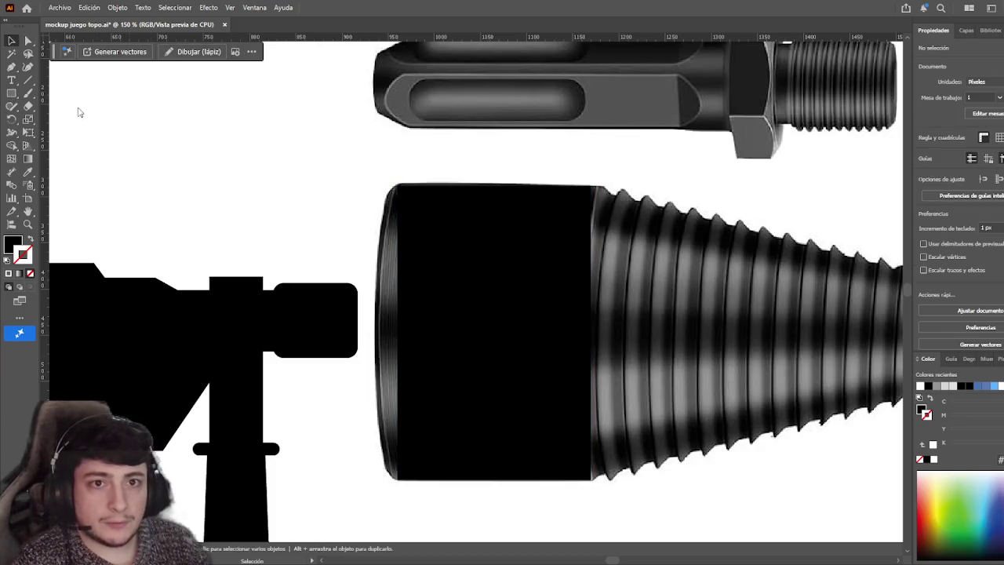
{"action": "key", "text": "l"}
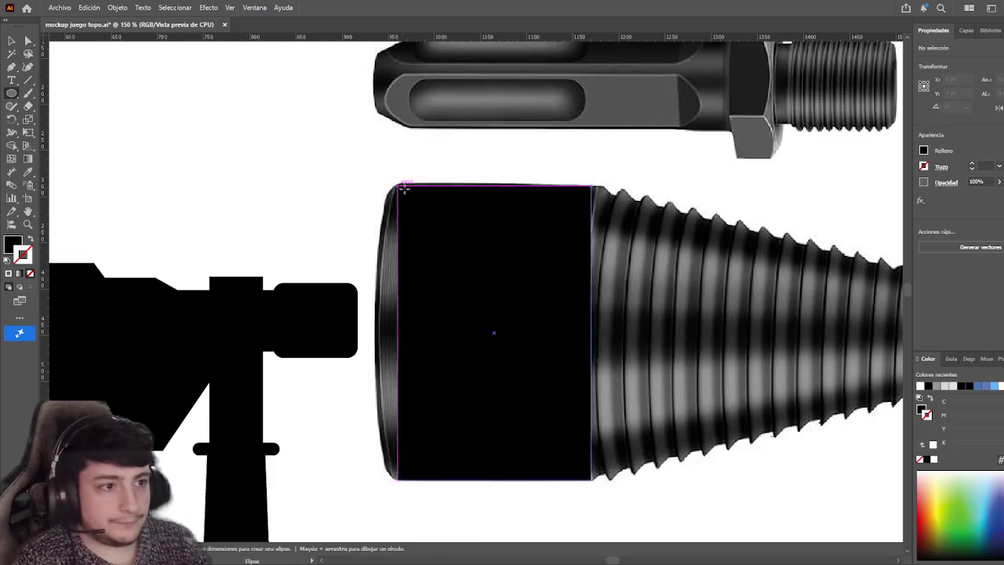
{"action": "left_click_drag", "start_coordinate": [398, 185], "coordinate": [350, 479]}
- Delete the ellipse's right anchor to leave a half arc, and align it to the rectangle's left edge
{"action": "key", "text": "a"}
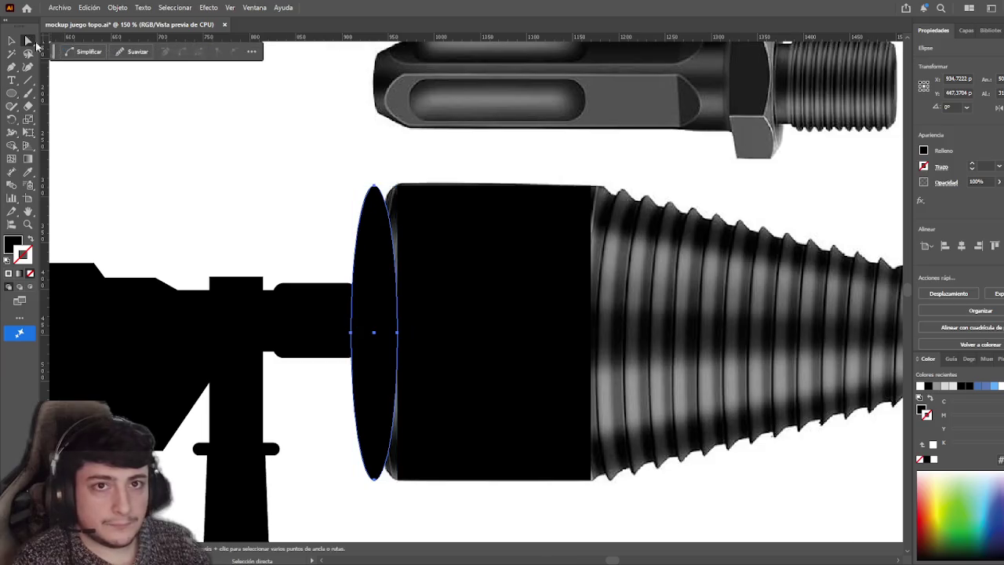
{"action": "left_click", "coordinate": [401, 336]}
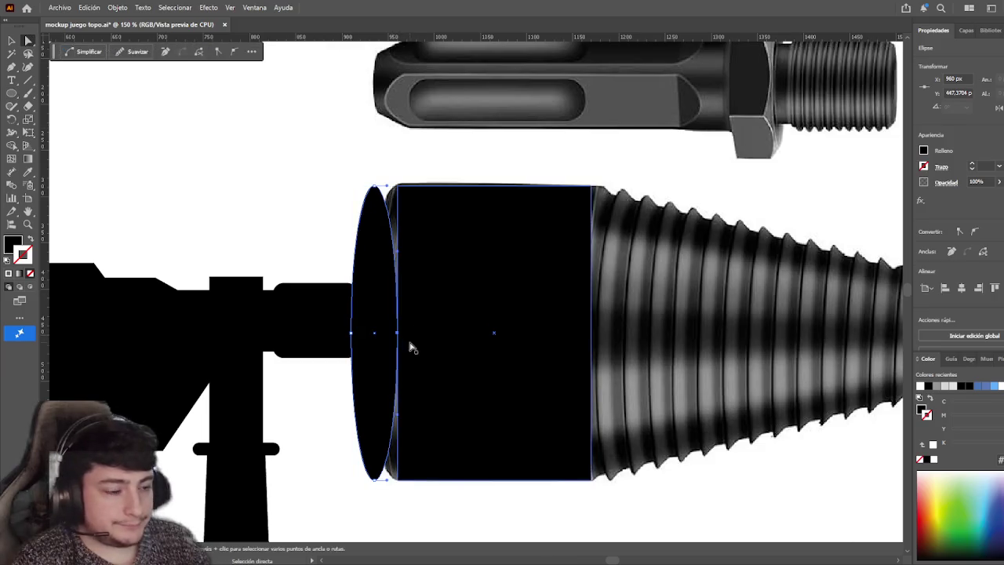
{"action": "key", "text": "Delete"}
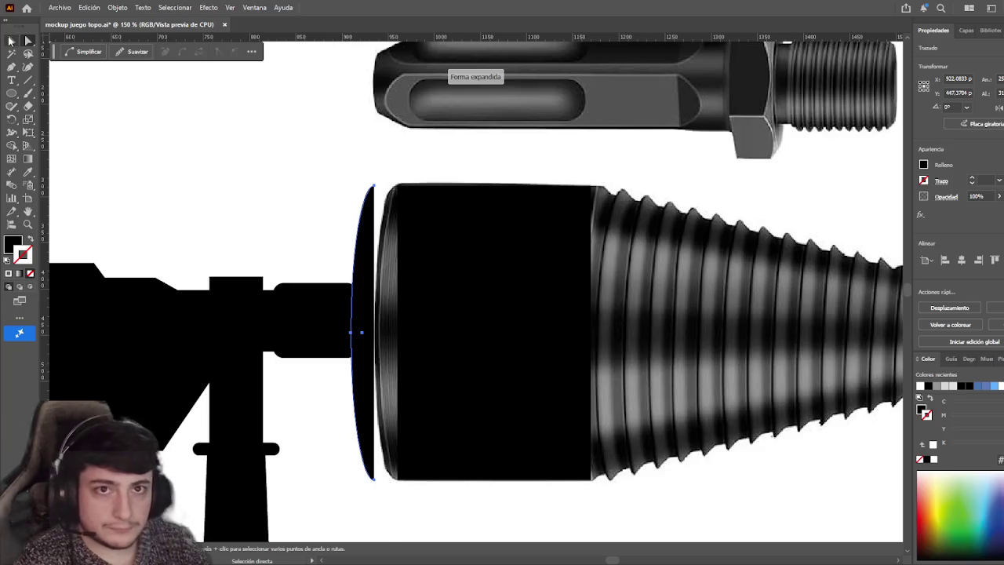
{"action": "left_click", "coordinate": [245, 207]}
{"action": "key", "text": "v"}
{"action": "left_click_drag", "start_coordinate": [373, 275], "coordinate": [397, 274]}
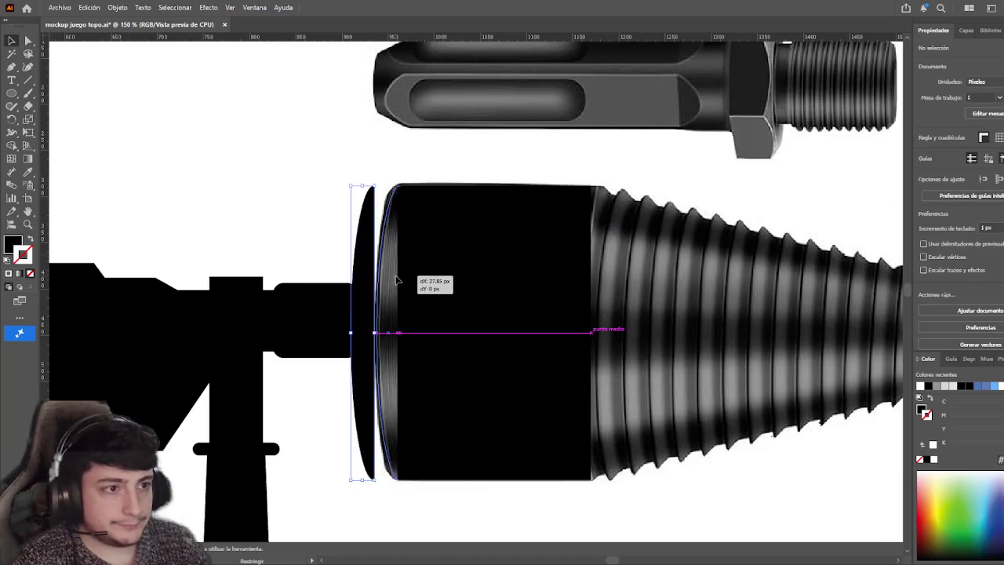
{"action": "left_click_drag", "start_coordinate": [381, 286], "coordinate": [385, 287]}
- Unite the arc and rectangle with Pathfinder, then shift the left arc slightly further left
{"action": "left_click_drag", "start_coordinate": [339, 253], "coordinate": [425, 259]}
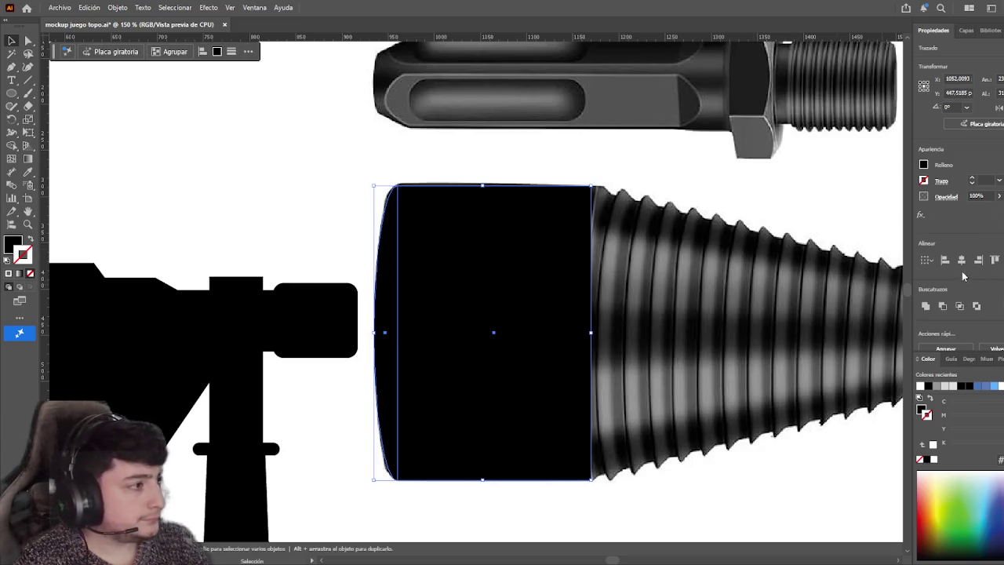
{"action": "left_click", "coordinate": [925, 308]}
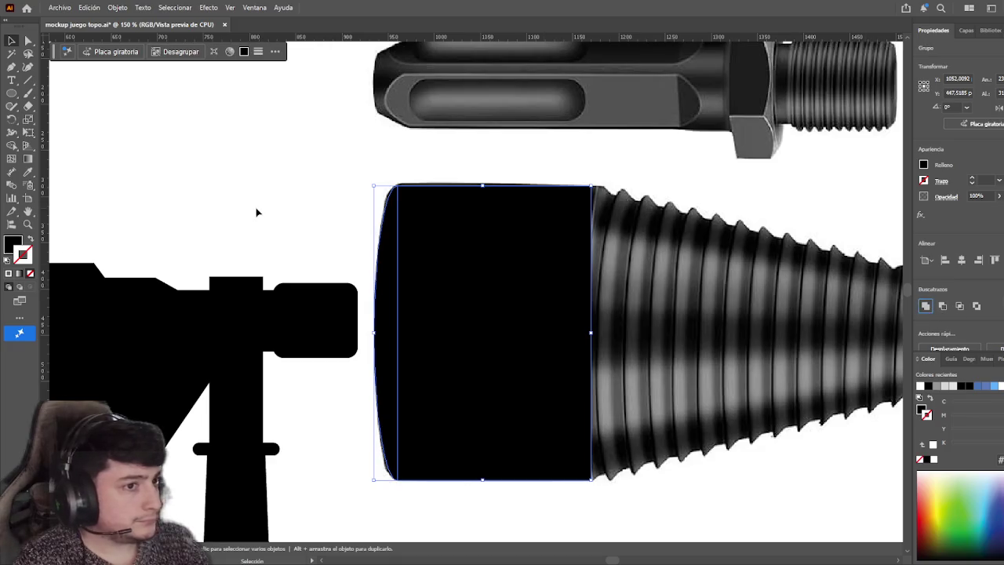
{"action": "key", "text": "a"}
{"action": "left_click", "coordinate": [381, 265]}
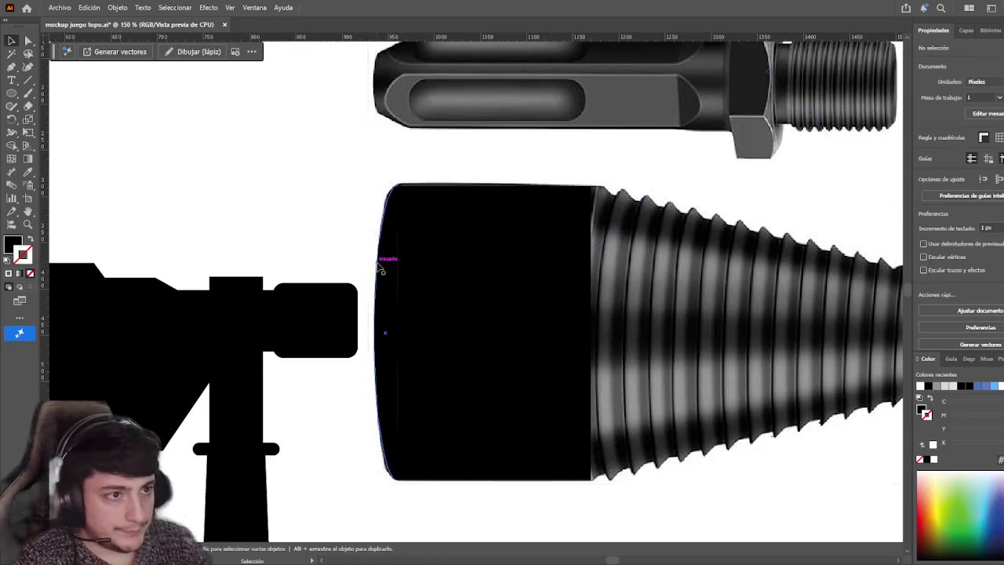
{"action": "left_click", "coordinate": [235, 200]}
{"action": "left_click_drag", "start_coordinate": [385, 291], "coordinate": [375, 292]}
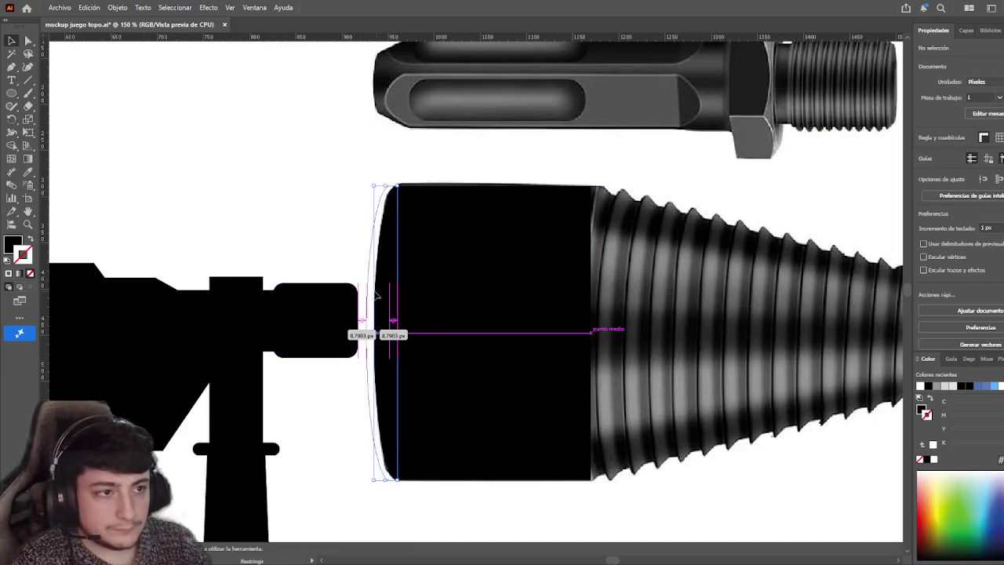
- Remove the black rectangle's top-left and bottom-left anchors
{"action": "left_click", "coordinate": [259, 176]}
{"action": "left_click", "coordinate": [28, 40]}
{"action": "left_click", "coordinate": [396, 190]}
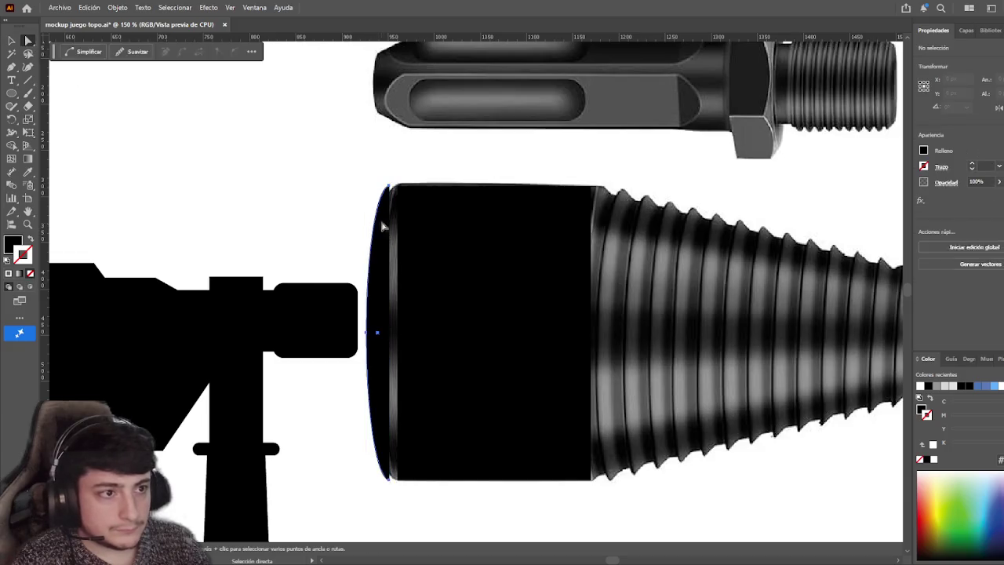
{"action": "left_click", "coordinate": [404, 192]}
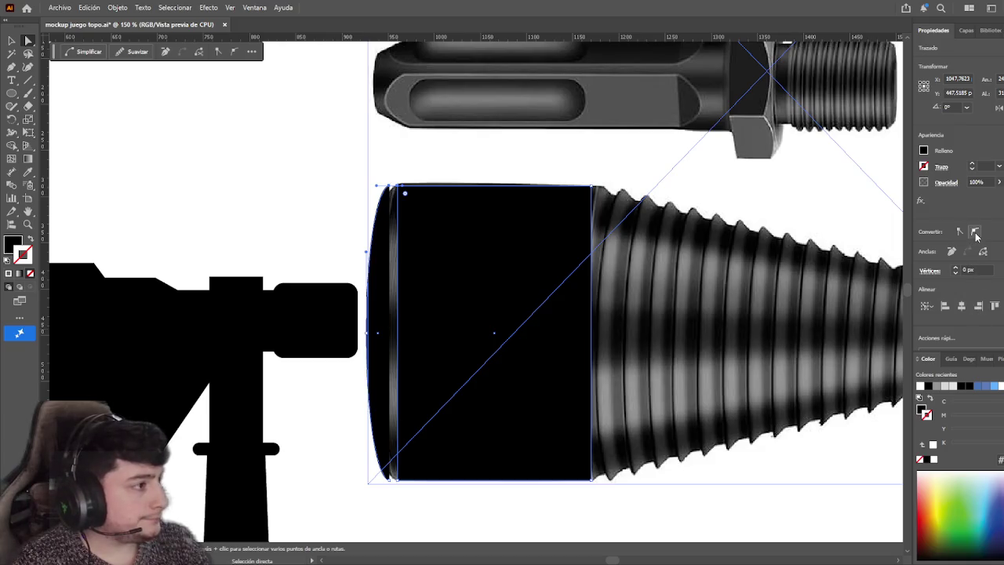
{"action": "left_click", "coordinate": [404, 193]}
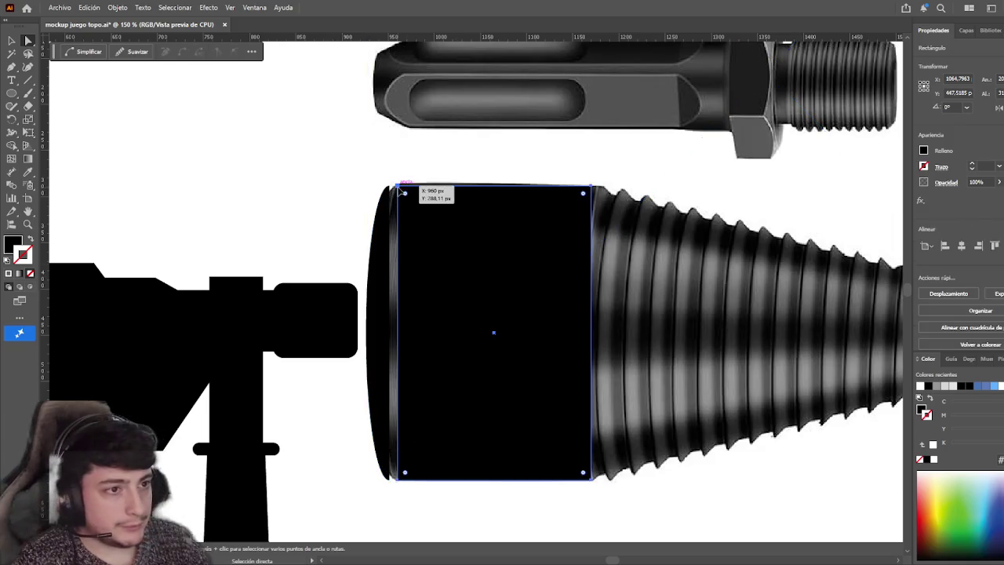
{"action": "left_click", "coordinate": [399, 480], "text": "shift"}
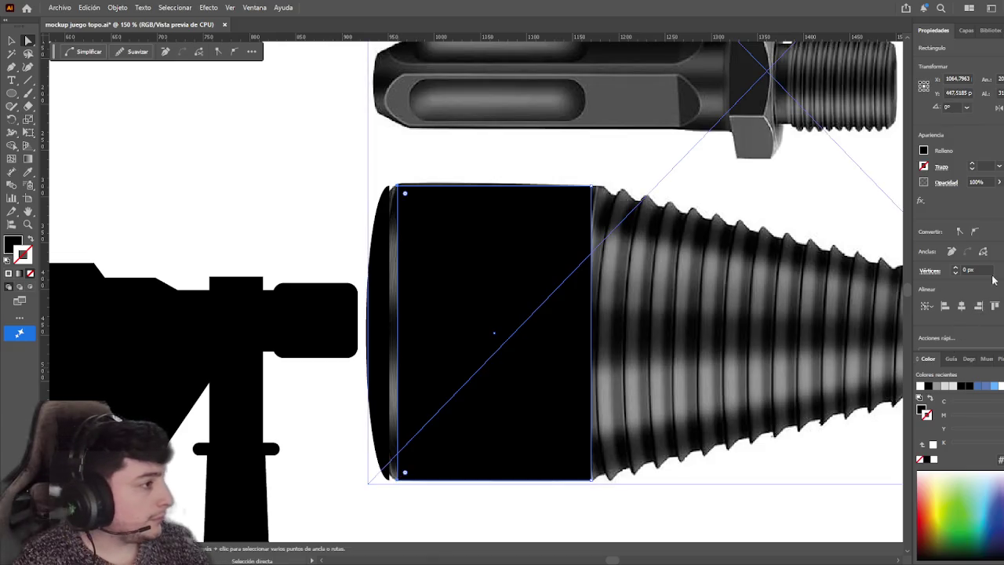
{"action": "left_click", "coordinate": [983, 252]}
{"action": "left_click", "coordinate": [12, 40]}
{"action": "left_click", "coordinate": [173, 134]}
{"action": "left_click", "coordinate": [405, 248]}
{"action": "left_click", "coordinate": [287, 309]}
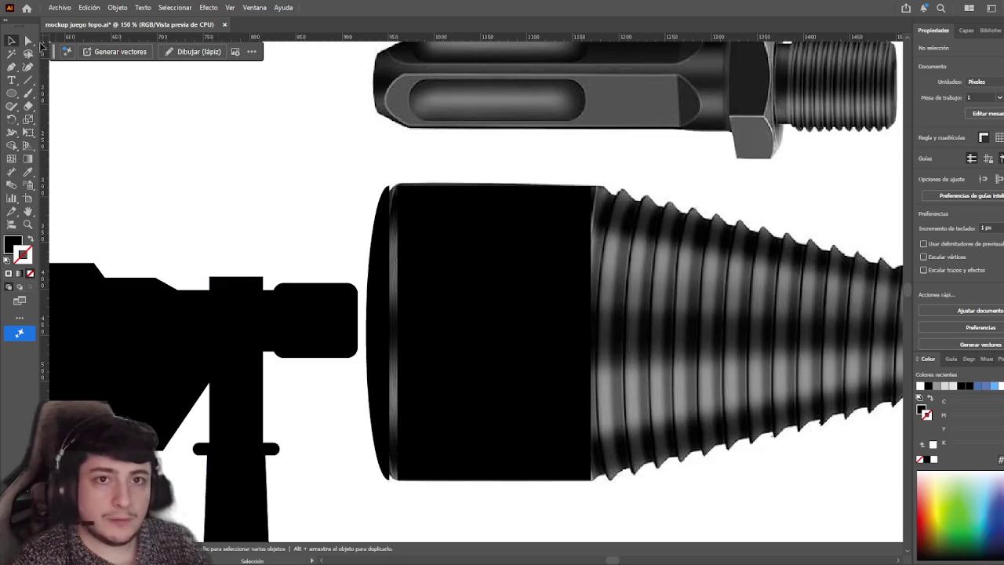
- Join the curved rim and rectangle paths into one shape with Ctrl+8
{"action": "key", "text": "a"}
{"action": "left_click", "coordinate": [389, 218]}
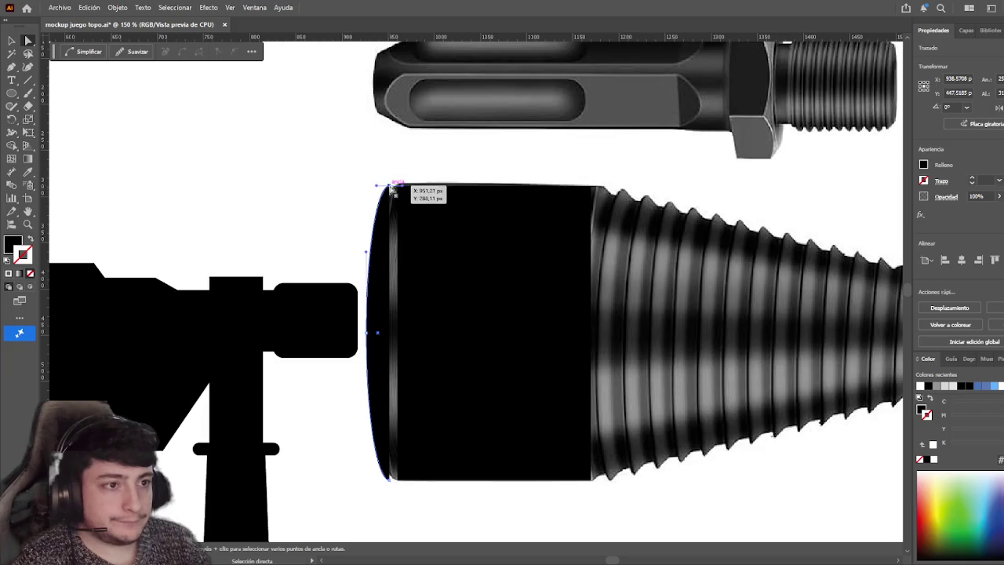
{"action": "left_click", "coordinate": [400, 189]}
{"action": "left_click", "coordinate": [399, 188]}
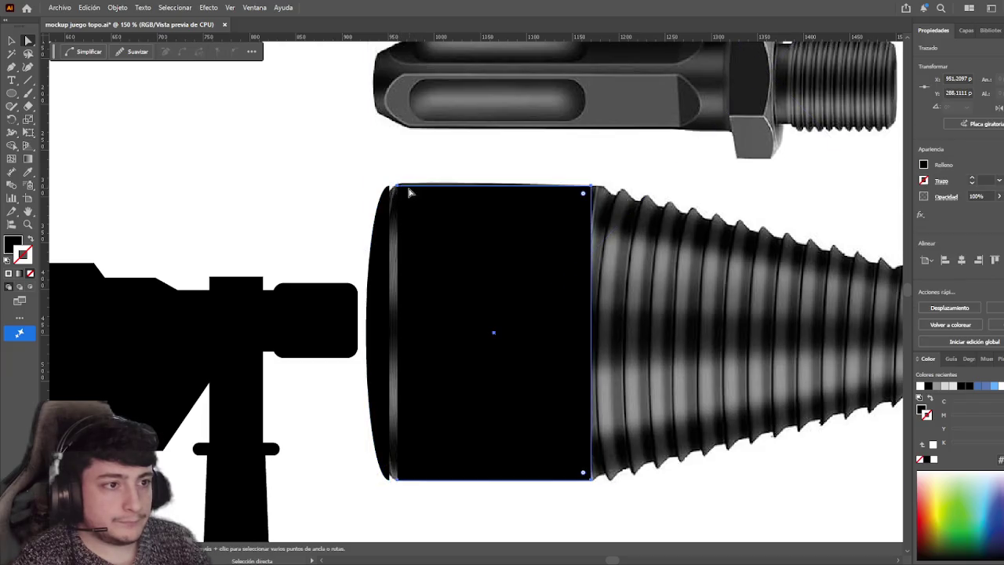
{"action": "left_click", "coordinate": [390, 189], "text": "shift"}
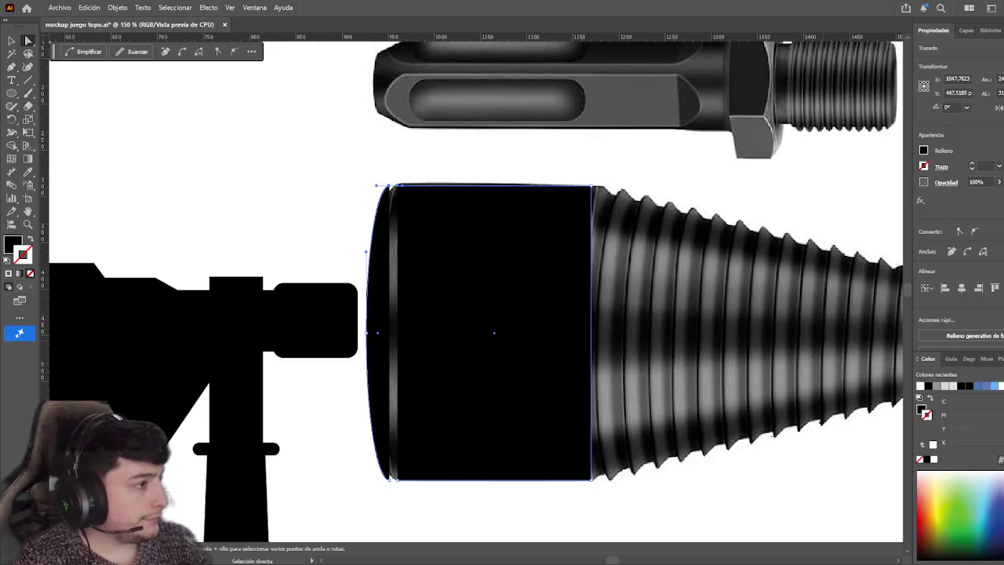
{"action": "key", "text": "ctrl+8"}
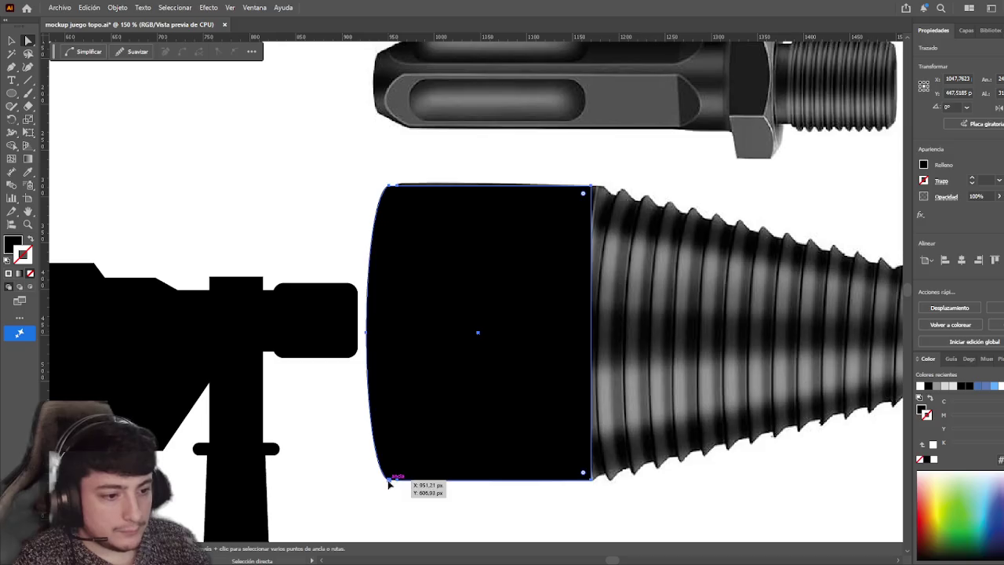
{"action": "left_click", "coordinate": [398, 480]}
{"action": "left_click", "coordinate": [976, 288]}
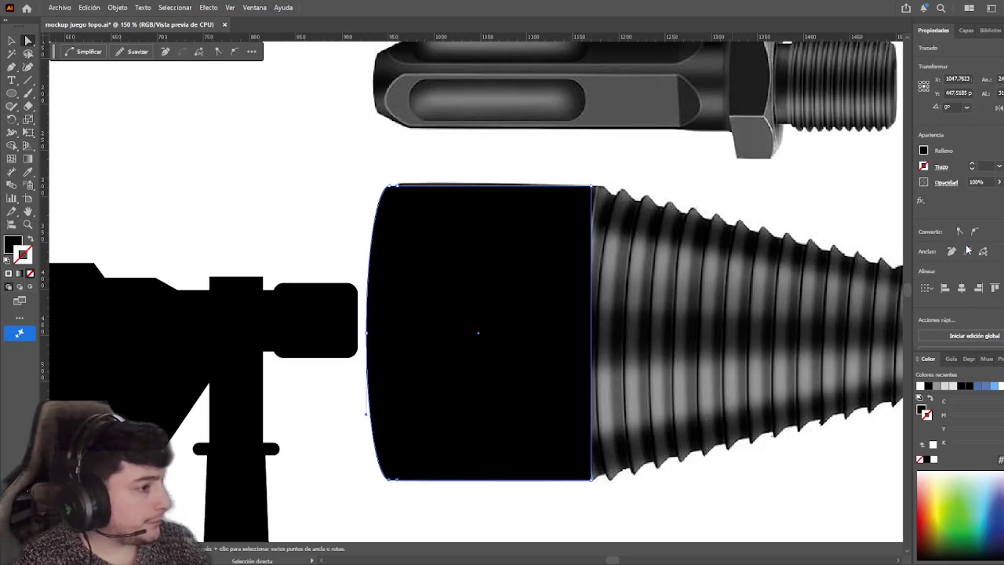
- Shift the black base shape about 14 px right and review the whole bit
{"action": "left_click", "coordinate": [11, 40]}
{"action": "left_click_drag", "start_coordinate": [439, 273], "coordinate": [479, 304]}
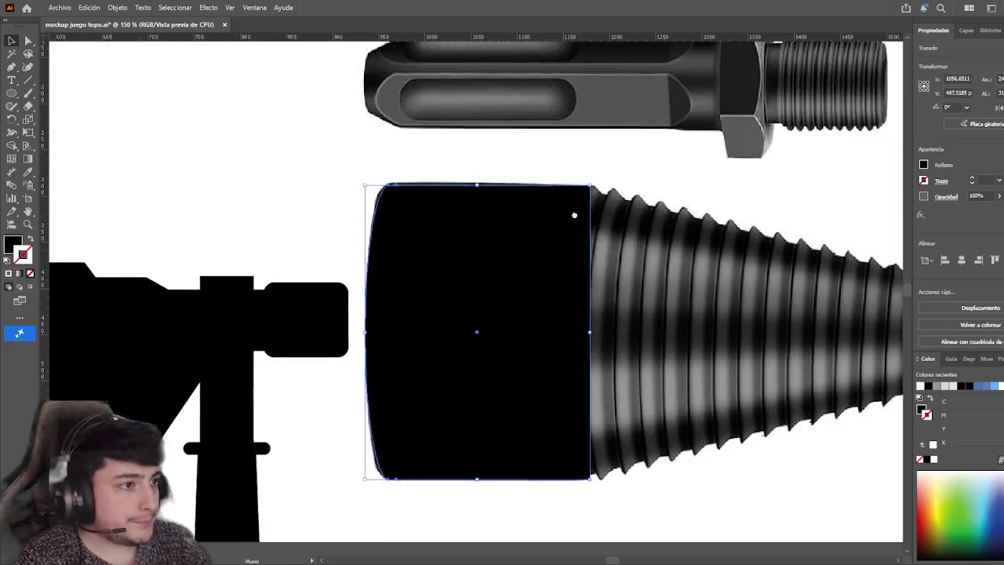
{"action": "scroll", "coordinate": [503, 315], "scroll_direction": "right", "scroll_amount": 5}
{"action": "left_click", "coordinate": [489, 186]}
{"action": "scroll", "coordinate": [448, 200], "scroll_direction": "right", "scroll_amount": 1}
{"action": "scroll", "coordinate": [448, 200], "scroll_direction": "down", "scroll_amount": 2}
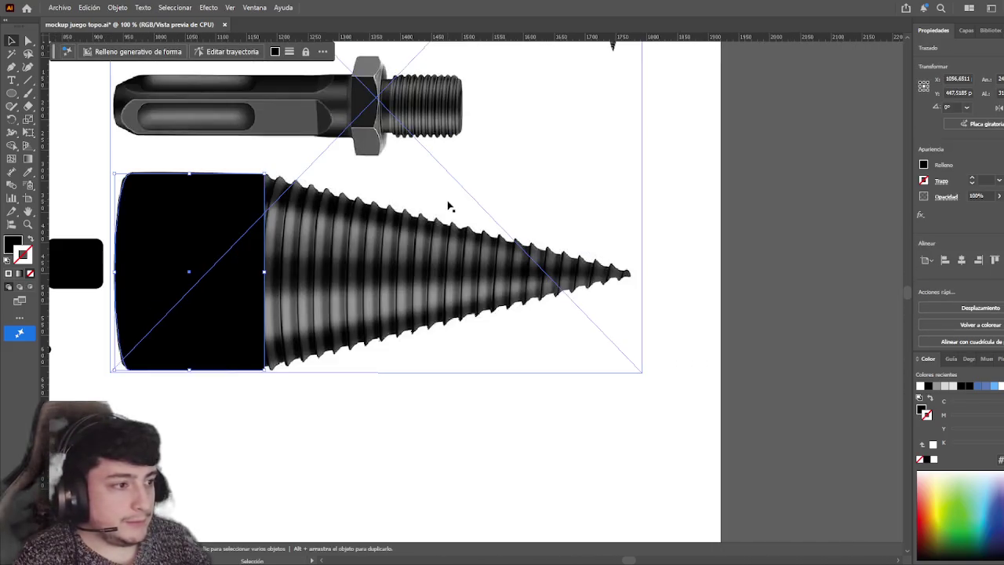
{"action": "left_click", "coordinate": [487, 448]}
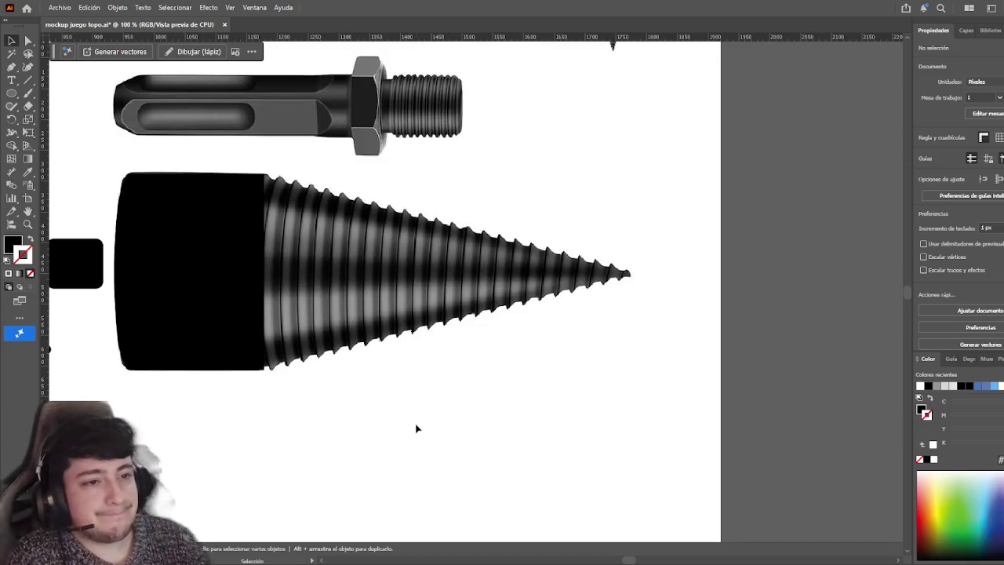
{"action": "left_click_drag", "start_coordinate": [417, 428], "coordinate": [507, 432]}
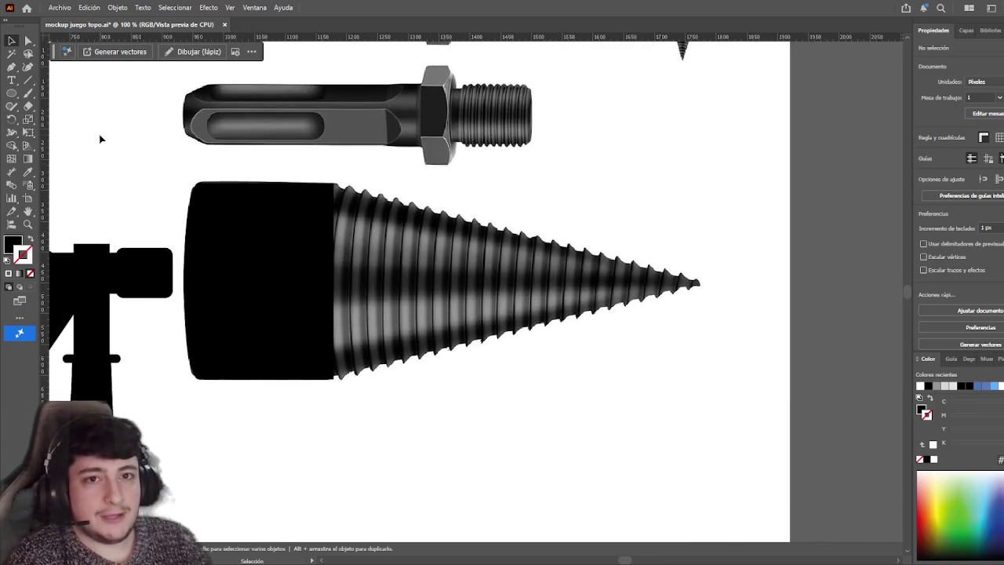
{"action": "scroll", "coordinate": [291, 426], "scroll_direction": "left", "scroll_amount": 1}
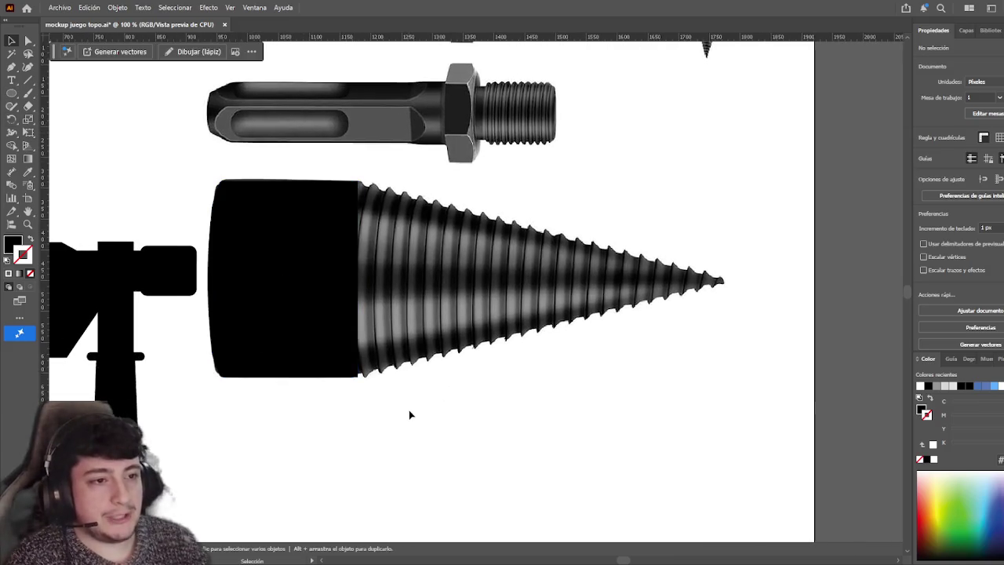
{"action": "left_click", "coordinate": [447, 349]}
{"action": "left_click_drag", "start_coordinate": [472, 380], "coordinate": [469, 376]}
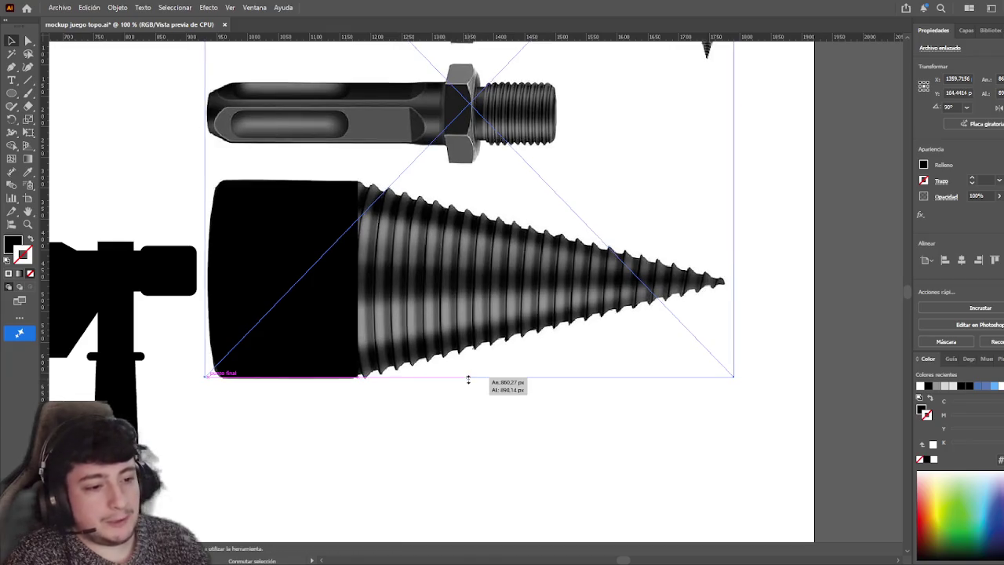
{"action": "left_click", "coordinate": [464, 396]}
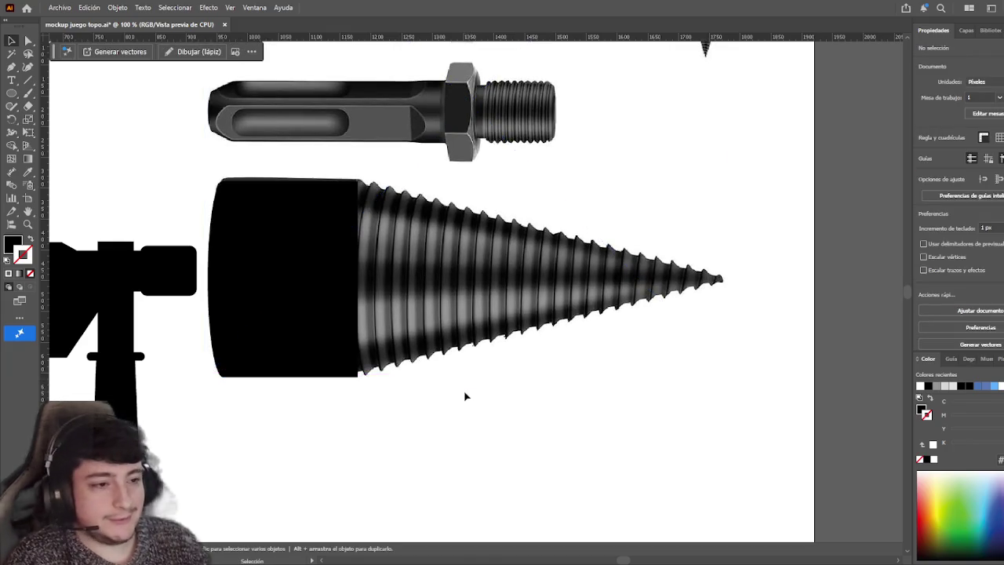
{"action": "left_click_drag", "start_coordinate": [465, 395], "coordinate": [427, 402]}
{"action": "left_click", "coordinate": [12, 67]}
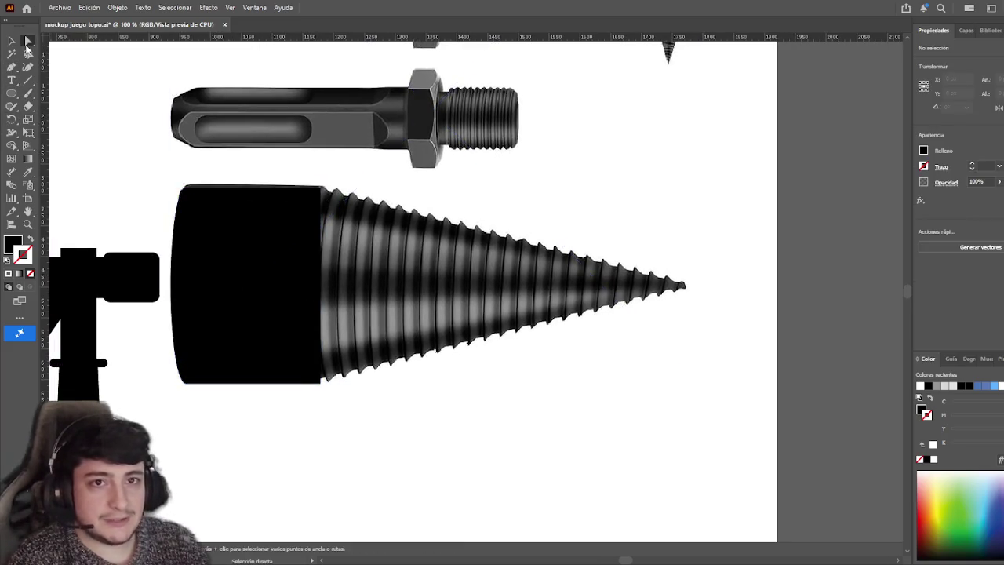
{"action": "left_click", "coordinate": [307, 240], "text": "ctrl"}
{"action": "left_click", "coordinate": [316, 382]}
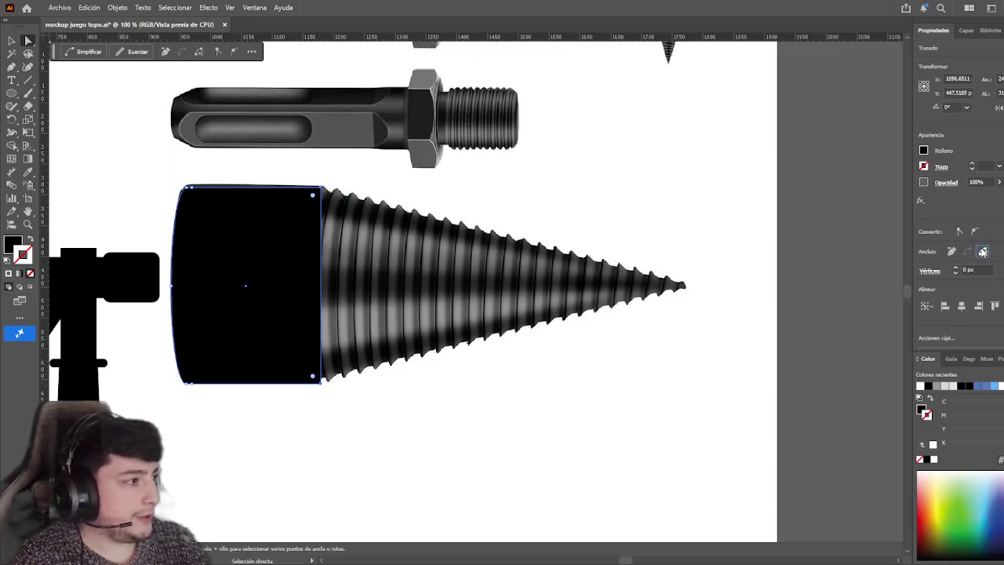
{"action": "key", "text": "v"}
{"action": "key", "text": "ctrl+shift+a"}
{"action": "left_click", "coordinate": [275, 272]}
{"action": "left_click", "coordinate": [327, 260]}
{"action": "key", "text": "Delete"}
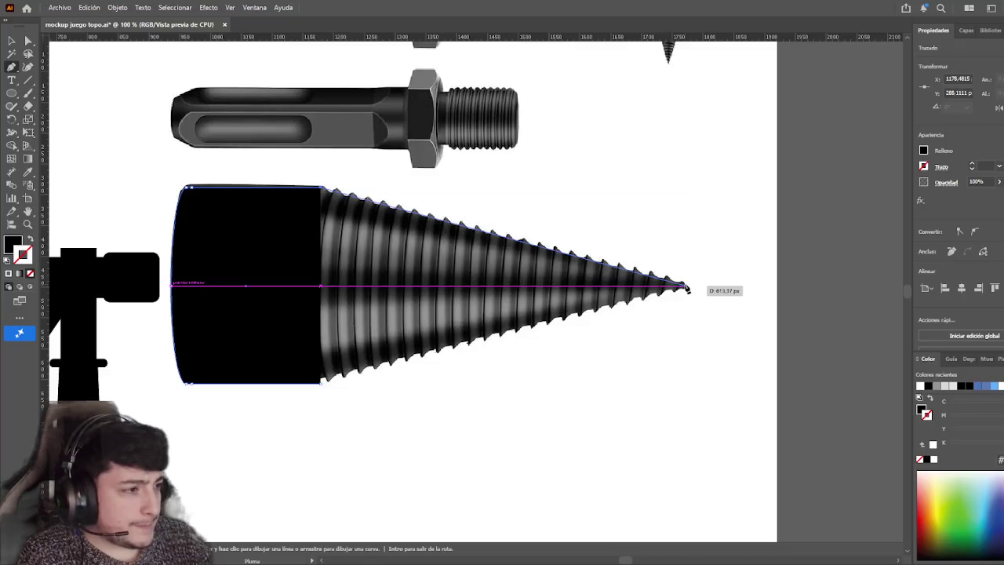
{"action": "left_click", "coordinate": [686, 287]}
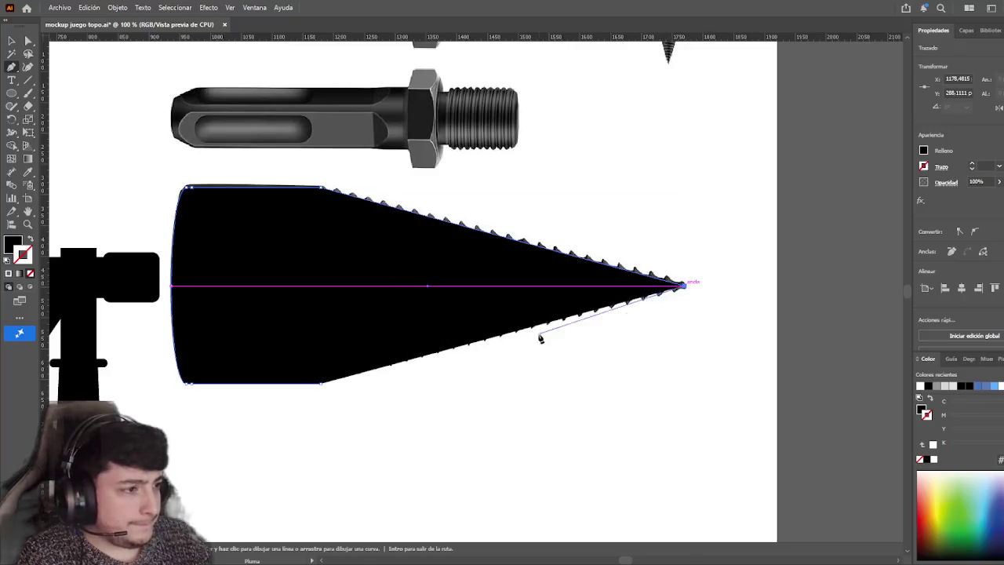
{"action": "left_click", "coordinate": [321, 385]}
{"action": "key", "text": "a"}
{"action": "left_click", "coordinate": [353, 314]}
{"action": "left_click", "coordinate": [354, 359]}
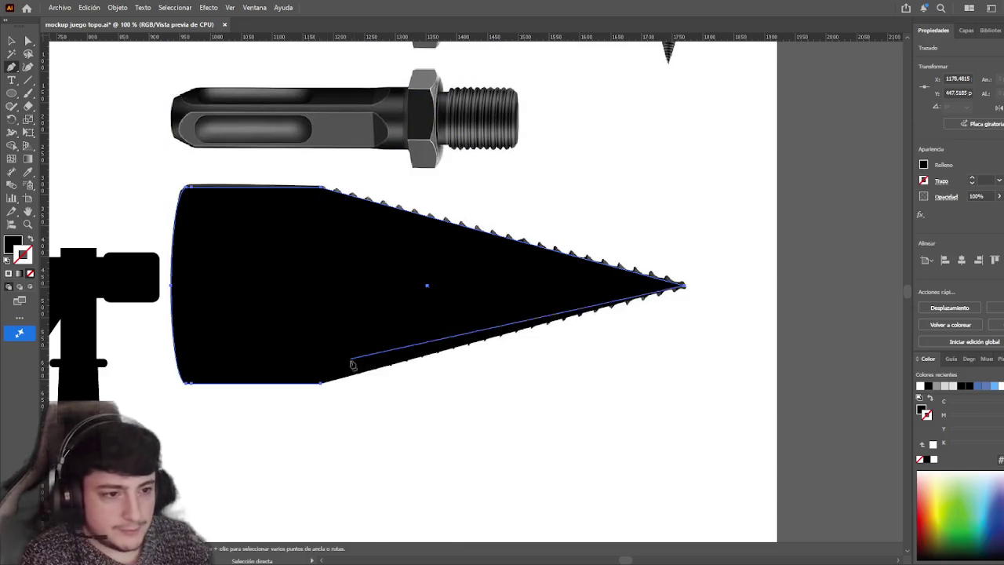
{"action": "left_click_drag", "start_coordinate": [321, 384], "coordinate": [15, 45]}
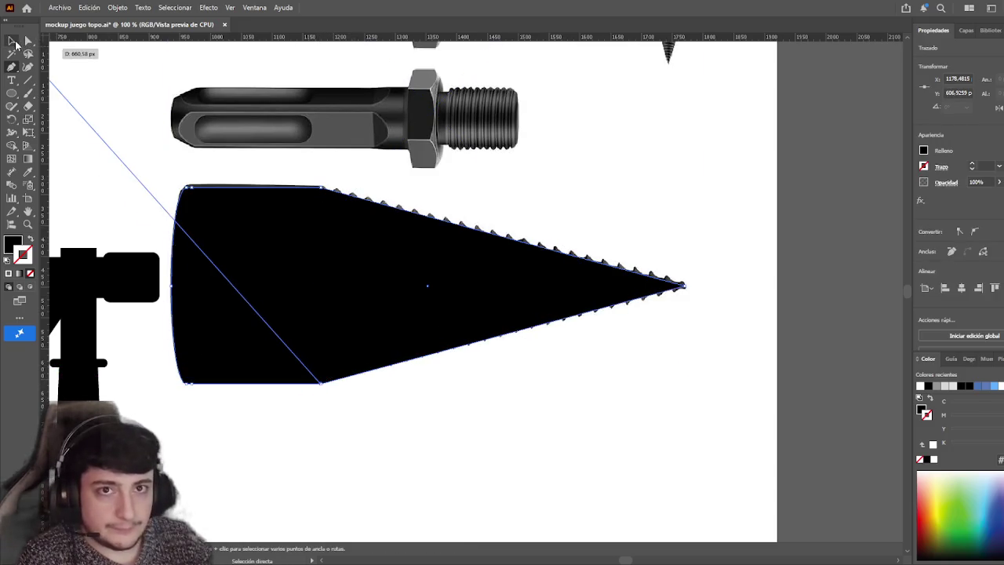
{"action": "left_click", "coordinate": [15, 45]}
{"action": "left_click", "coordinate": [470, 436]}
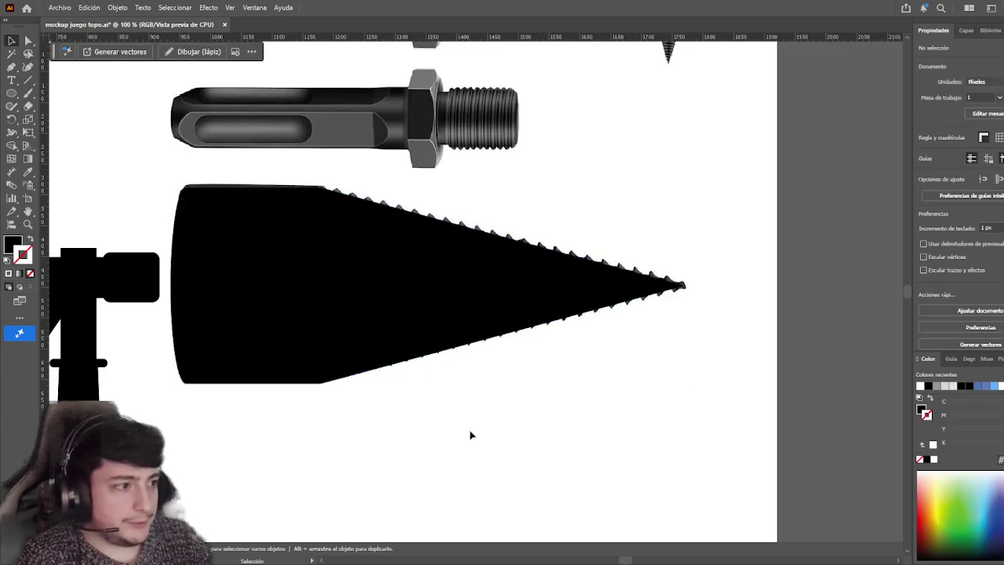
{"action": "left_click", "coordinate": [513, 309]}
{"action": "key", "text": "ctrl+z"}
{"action": "key", "text": "ctrl+z"}
{"action": "key", "text": "ctrl+z"}
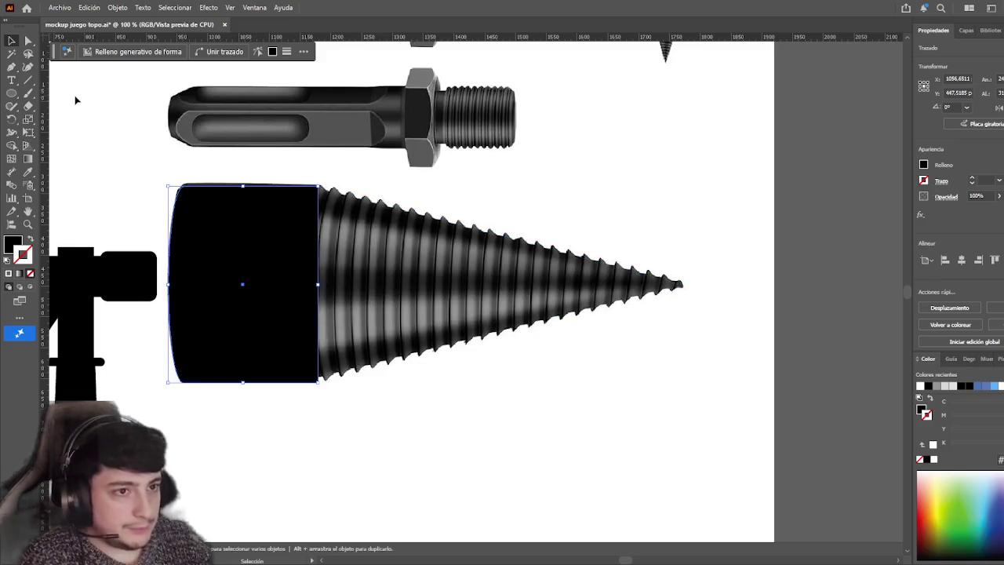
- Add a horizontal guide on the cone's axis and extend the black base into a closed cone reaching the tip
{"action": "left_click_drag", "start_coordinate": [339, 39], "coordinate": [313, 288]}
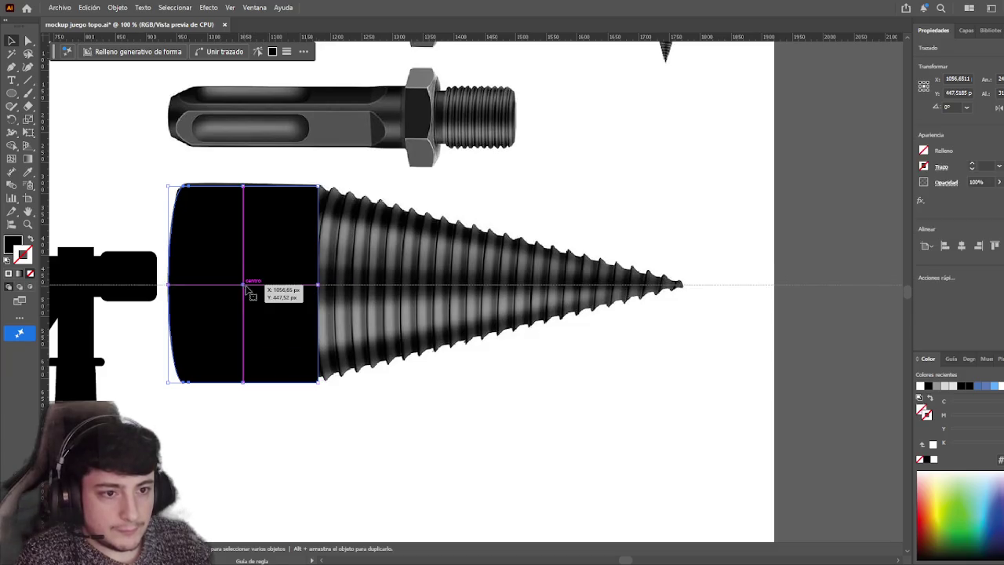
{"action": "left_click", "coordinate": [244, 287], "text": "shift"}
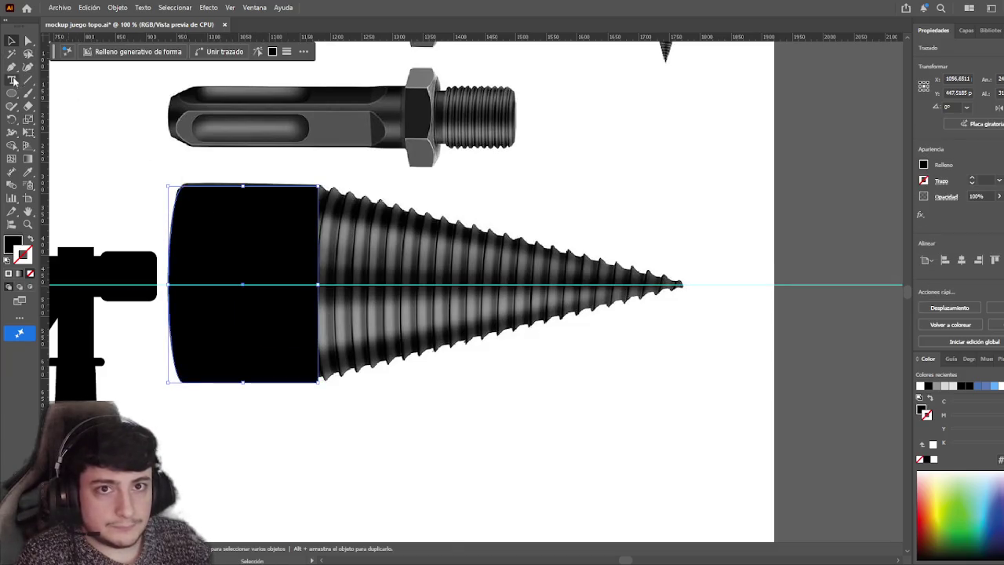
{"action": "left_click", "coordinate": [12, 67]}
{"action": "left_click", "coordinate": [684, 288]}
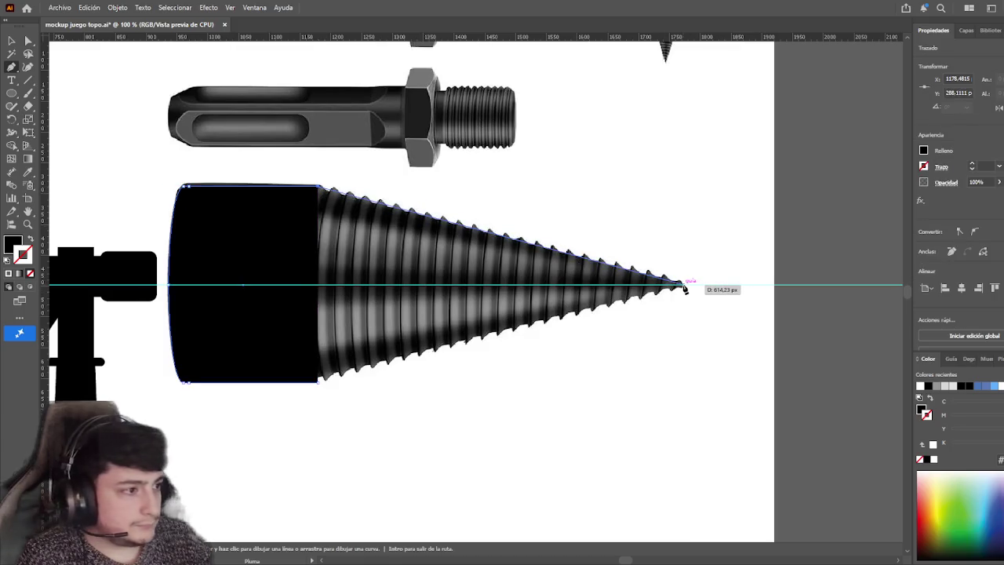
{"action": "left_click", "coordinate": [318, 382]}
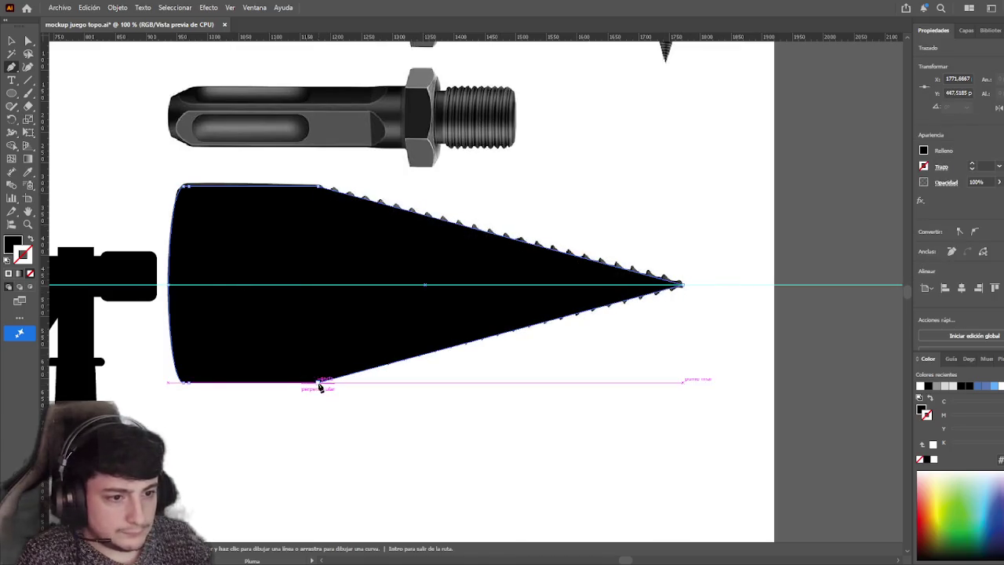
{"action": "left_click", "coordinate": [12, 41]}
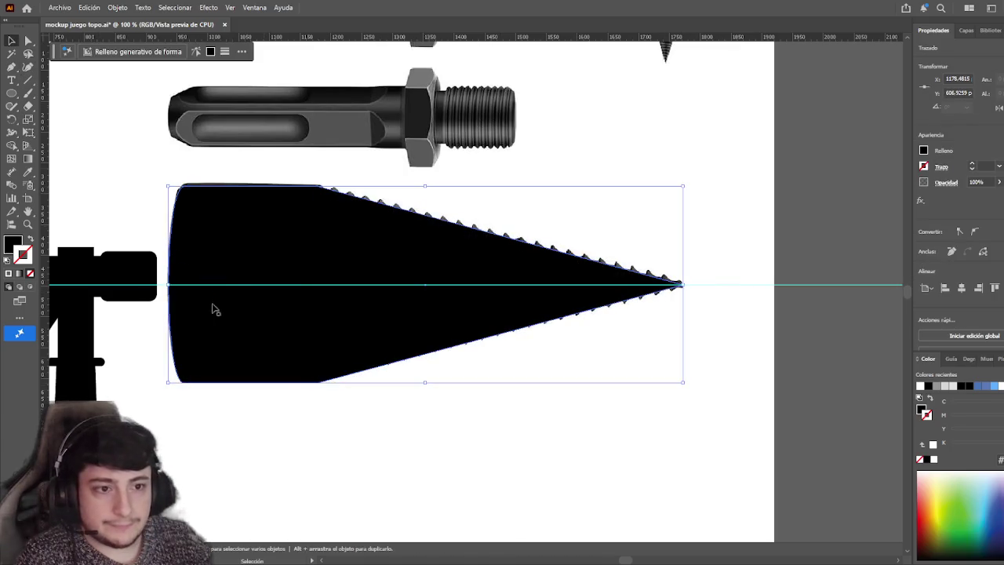
{"action": "left_click", "coordinate": [394, 286]}
- Pan around to check the black cone against the drill-bit reference image
{"action": "left_click_drag", "start_coordinate": [530, 415], "coordinate": [542, 435]}
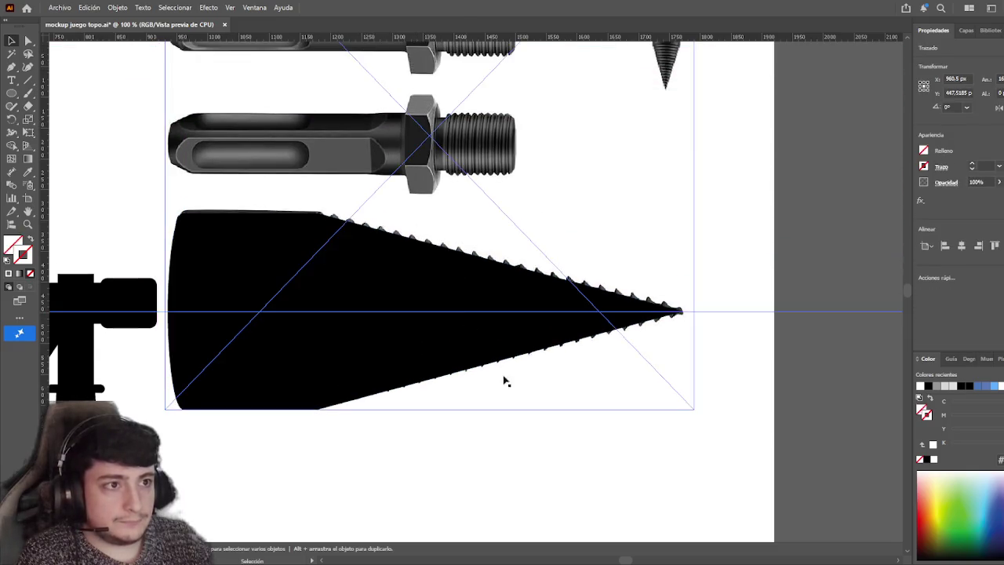
{"action": "left_click", "coordinate": [545, 444]}
{"action": "scroll", "coordinate": [536, 419], "scroll_direction": "right", "scroll_amount": 3}
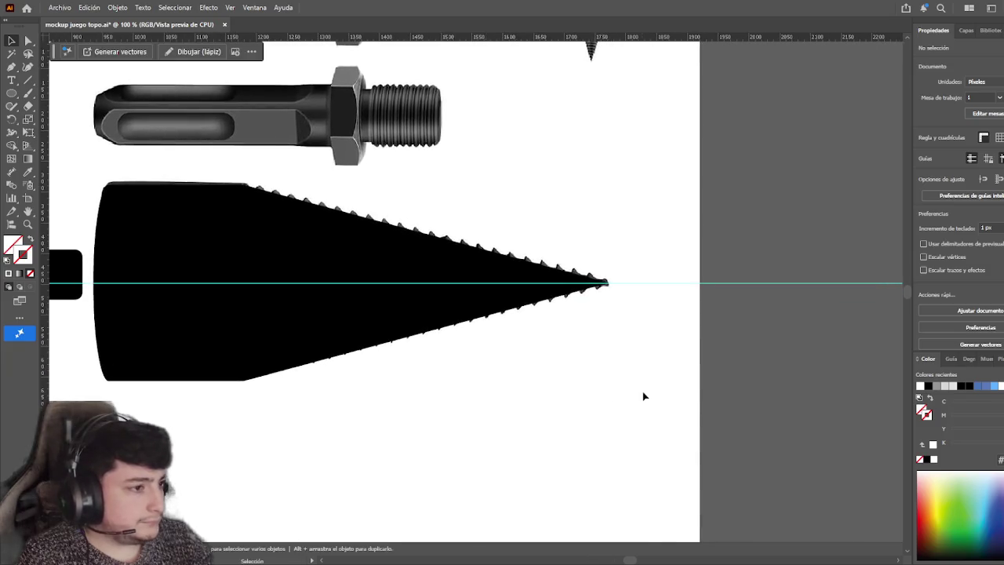
{"action": "left_click", "coordinate": [598, 247]}
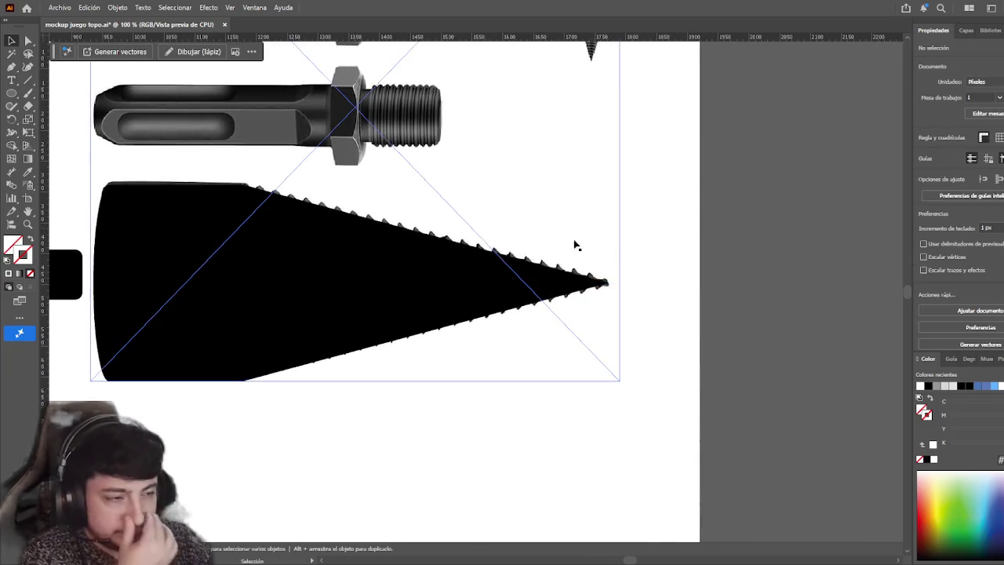
{"action": "left_click_drag", "start_coordinate": [511, 234], "coordinate": [522, 233]}
{"action": "left_click", "coordinate": [575, 418]}
{"action": "scroll", "coordinate": [574, 418], "scroll_direction": "left", "scroll_amount": 3}
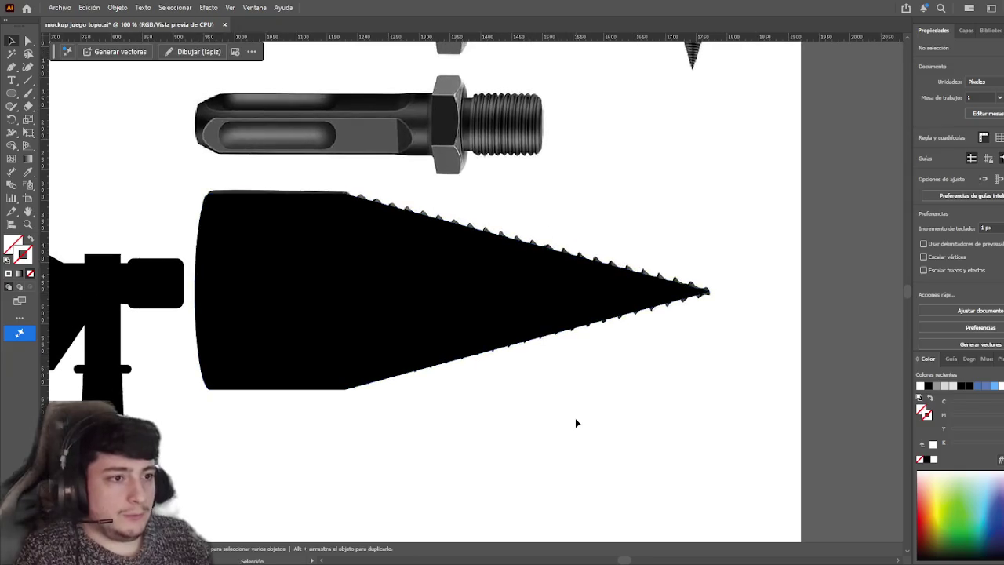
{"action": "left_click", "coordinate": [547, 325]}
{"action": "scroll", "coordinate": [515, 403], "scroll_direction": "up", "scroll_amount": 2}
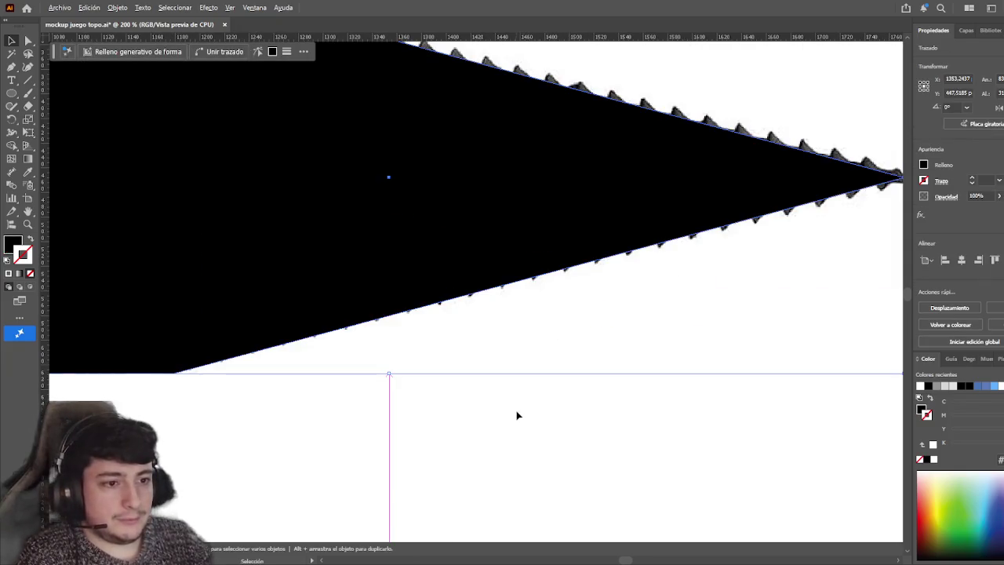
- Select the placed drill-bit reference image and set its opacity to 40%
{"action": "scroll", "coordinate": [511, 417], "scroll_direction": "down", "scroll_amount": 2}
{"action": "scroll", "coordinate": [516, 412], "scroll_direction": "down", "scroll_amount": 3}
{"action": "scroll", "coordinate": [529, 381], "scroll_direction": "up", "scroll_amount": 1}
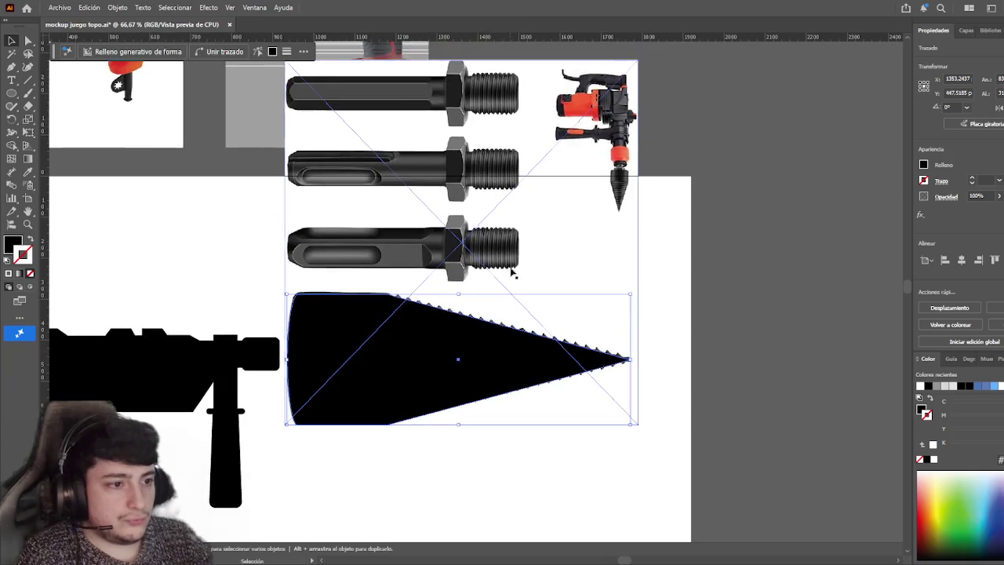
{"action": "left_click", "coordinate": [517, 283]}
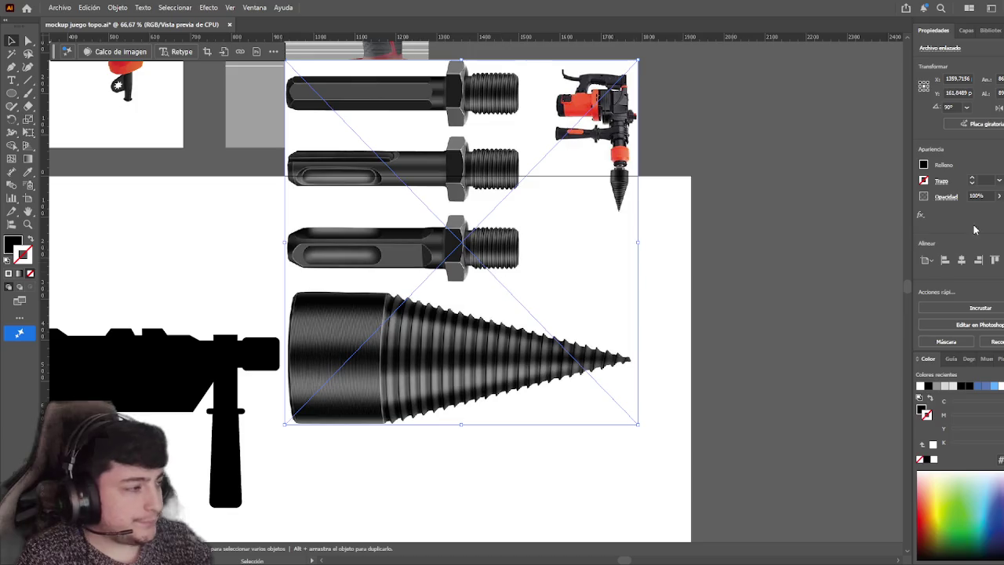
{"action": "type", "text": "46"}
{"action": "type", "text": "40"}
{"action": "key", "text": "Return"}
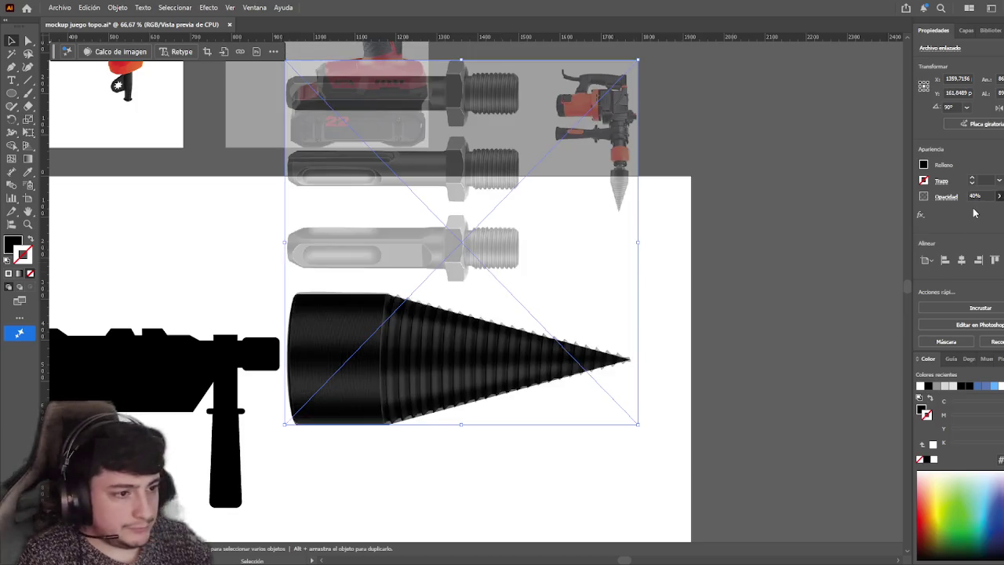
{"action": "scroll", "coordinate": [505, 441], "scroll_direction": "down", "scroll_amount": 1}
{"action": "scroll", "coordinate": [472, 432], "scroll_direction": "up", "scroll_amount": 1}
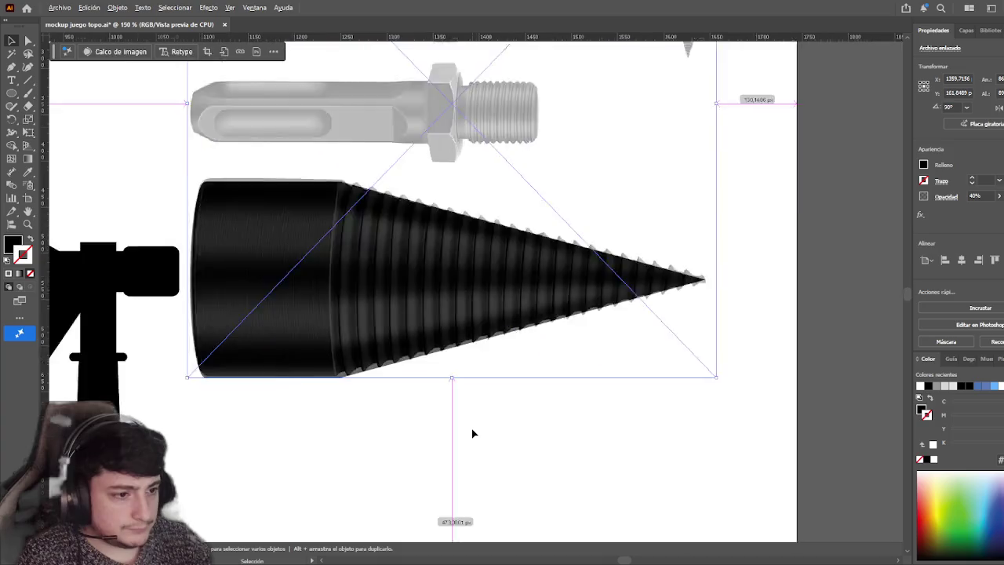
{"action": "scroll", "coordinate": [462, 437], "scroll_direction": "up", "scroll_amount": 1}
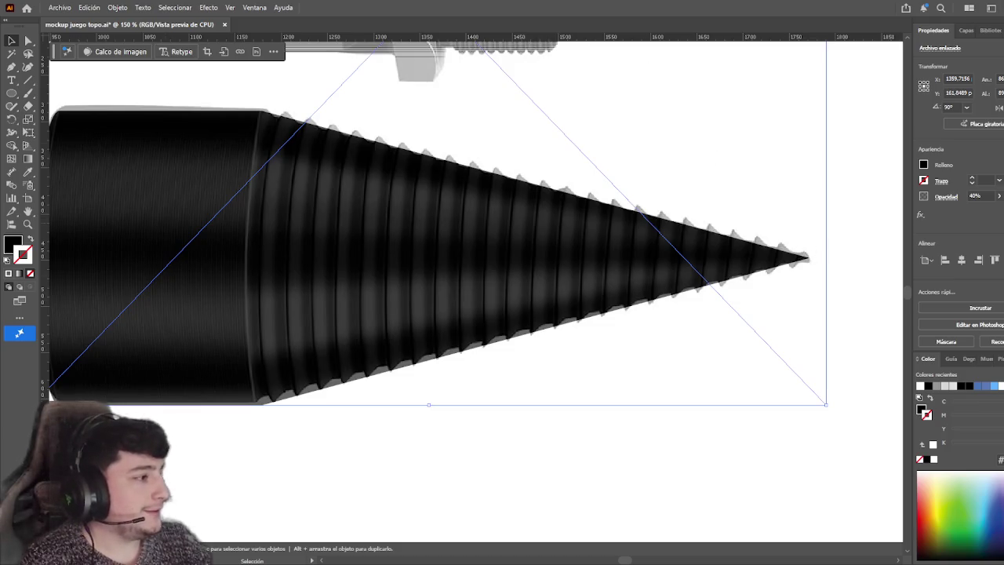
{"action": "left_click", "coordinate": [687, 480]}
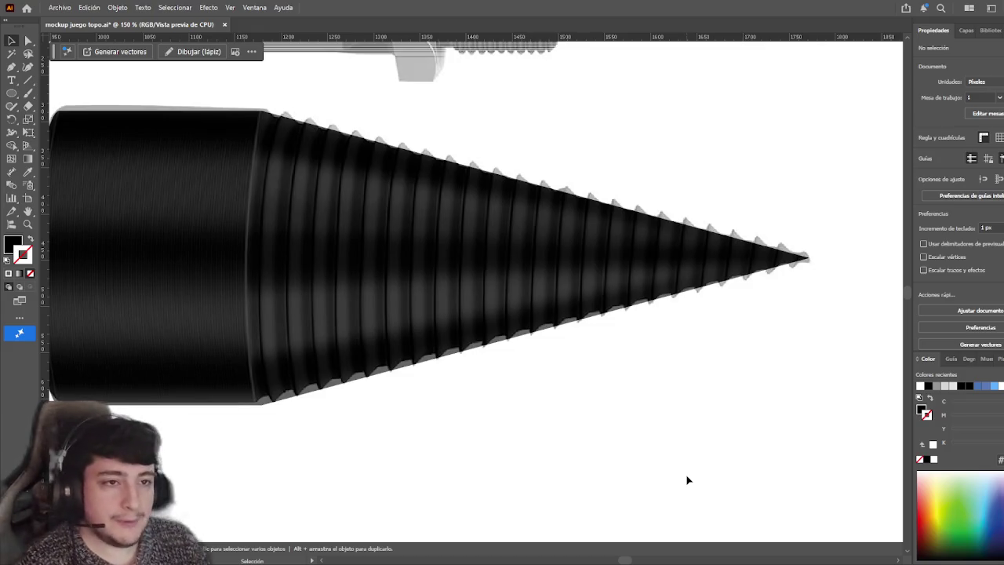
{"action": "left_click_drag", "start_coordinate": [587, 413], "coordinate": [666, 434]}
- Pan and scroll around the cone artwork to inspect the reference photo
{"action": "left_click", "coordinate": [492, 345]}
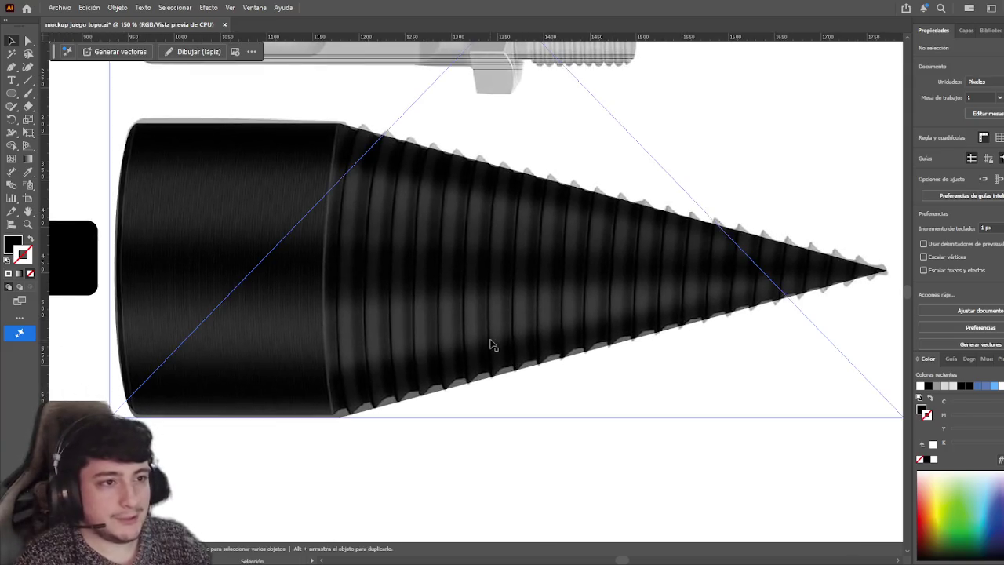
{"action": "left_click", "coordinate": [513, 476]}
{"action": "scroll", "coordinate": [512, 474], "scroll_direction": "left", "scroll_amount": 3}
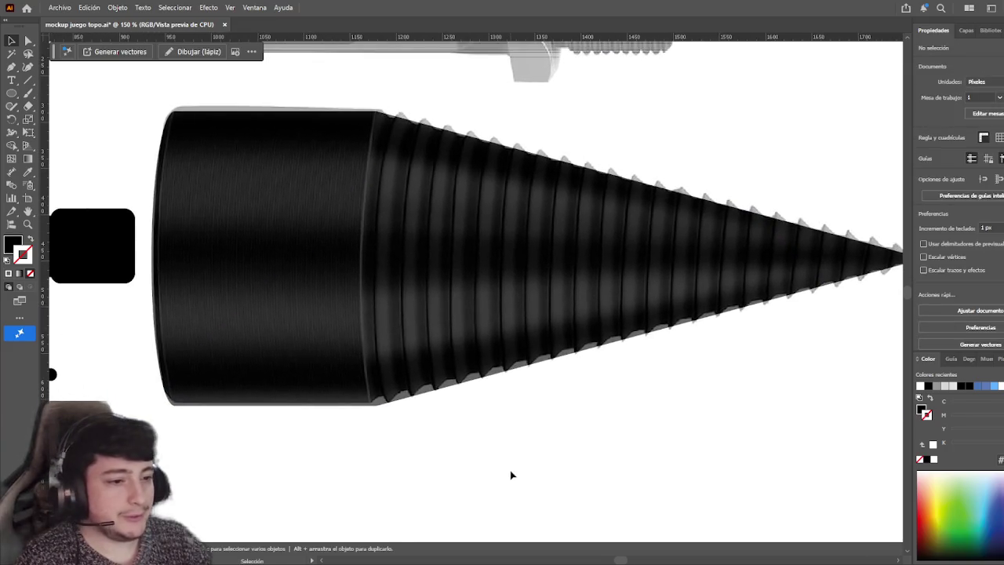
{"action": "mouse_move", "coordinate": [499, 458]}
{"action": "left_mouse_down"}
{"action": "mouse_move", "coordinate": [517, 444]}
{"action": "mouse_move", "coordinate": [518, 463]}
{"action": "left_mouse_up"}
{"action": "left_click", "coordinate": [516, 463]}
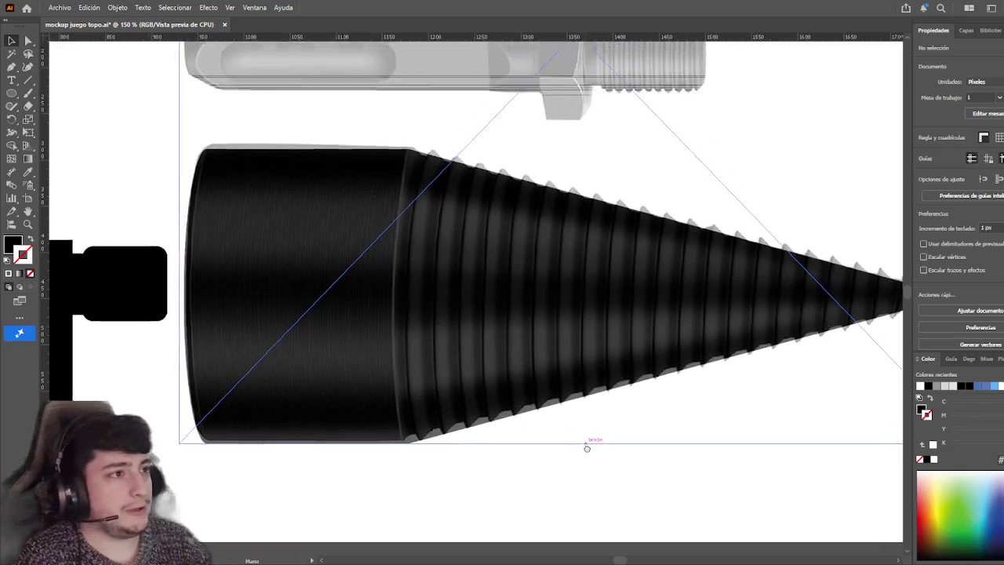
{"action": "scroll", "coordinate": [586, 440], "scroll_direction": "up", "scroll_amount": 3}
{"action": "scroll", "coordinate": [583, 421], "scroll_direction": "down", "scroll_amount": 1}
{"action": "scroll", "coordinate": [583, 421], "scroll_direction": "down", "scroll_amount": 1}
{"action": "scroll", "coordinate": [584, 416], "scroll_direction": "up", "scroll_amount": 1}
{"action": "scroll", "coordinate": [580, 400], "scroll_direction": "up", "scroll_amount": 2}
{"action": "scroll", "coordinate": [578, 396], "scroll_direction": "down", "scroll_amount": 1}
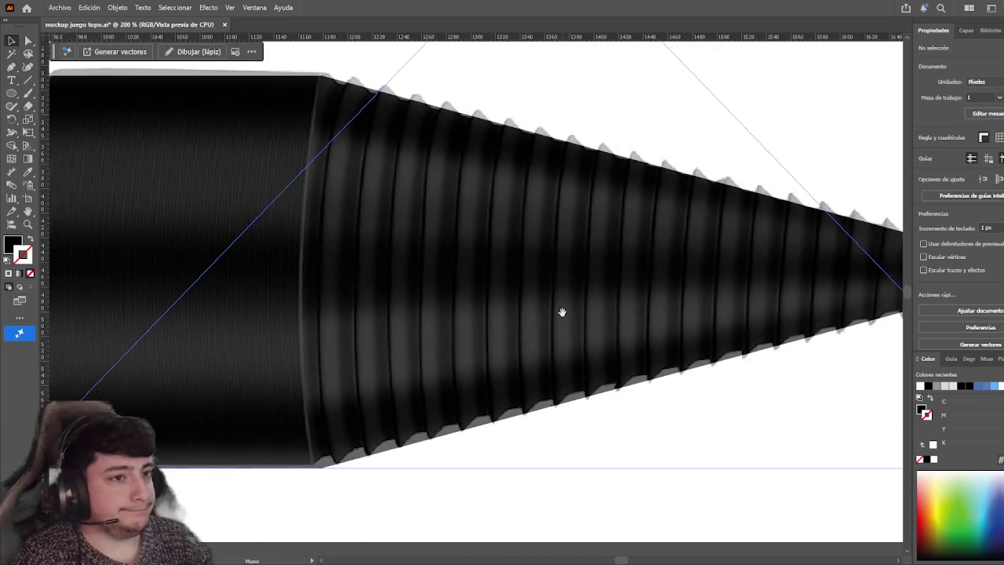
{"action": "scroll", "coordinate": [562, 312], "scroll_direction": "up", "scroll_amount": 2}
{"action": "scroll", "coordinate": [561, 312], "scroll_direction": "down", "scroll_amount": 2}
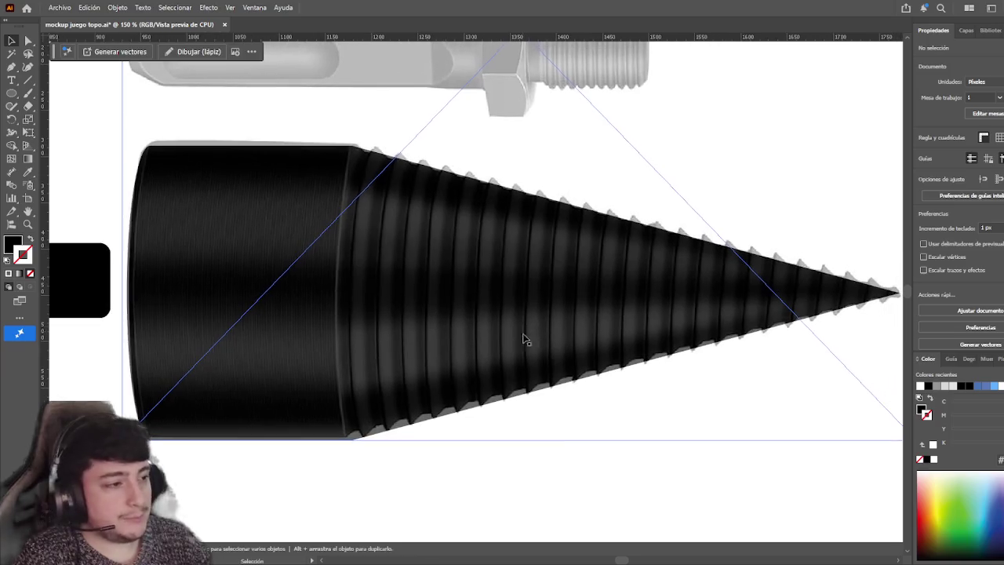
{"action": "scroll", "coordinate": [541, 392], "scroll_direction": "right", "scroll_amount": 2}
{"action": "scroll", "coordinate": [520, 466], "scroll_direction": "right", "scroll_amount": 1}
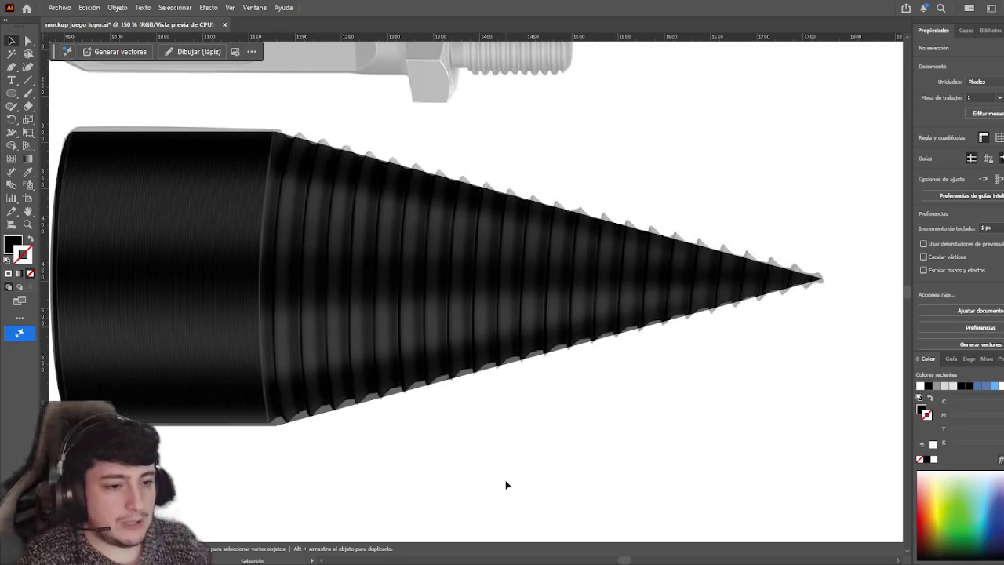
- Raise the cone reference photo's opacity to 83%, then deselect it
{"action": "left_click", "coordinate": [518, 365]}
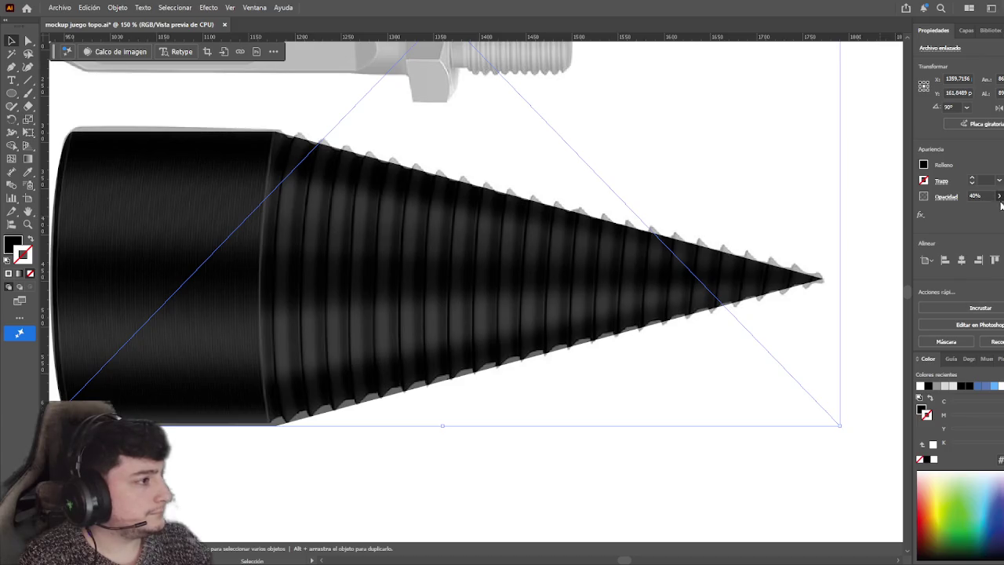
{"action": "left_click_drag", "start_coordinate": [1001, 202], "coordinate": [992, 216]}
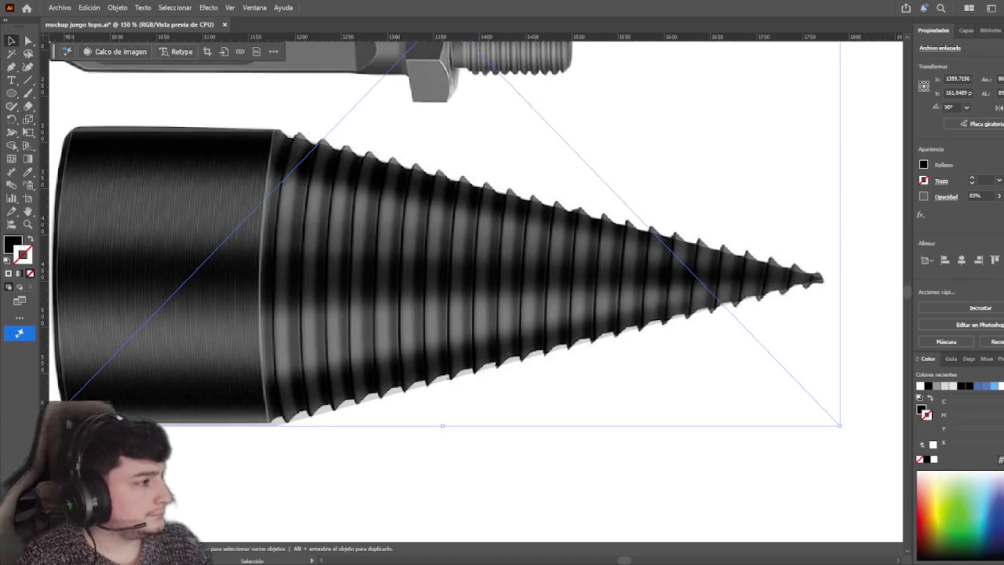
{"action": "left_click", "coordinate": [594, 482]}
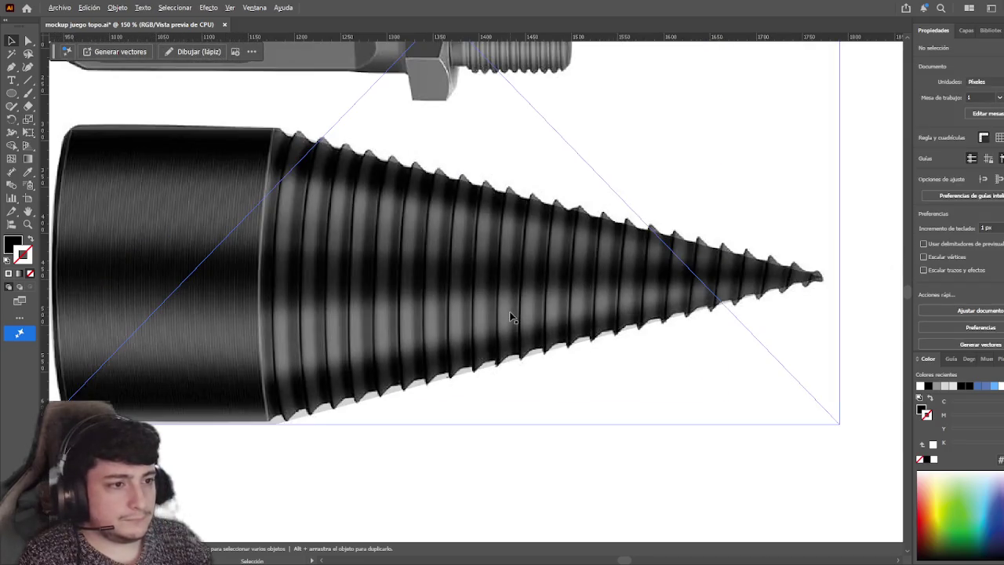
- Zoom out and drag the bits reference image off the black cone silhouette
{"action": "scroll", "coordinate": [509, 314], "scroll_direction": "down", "scroll_amount": 5}
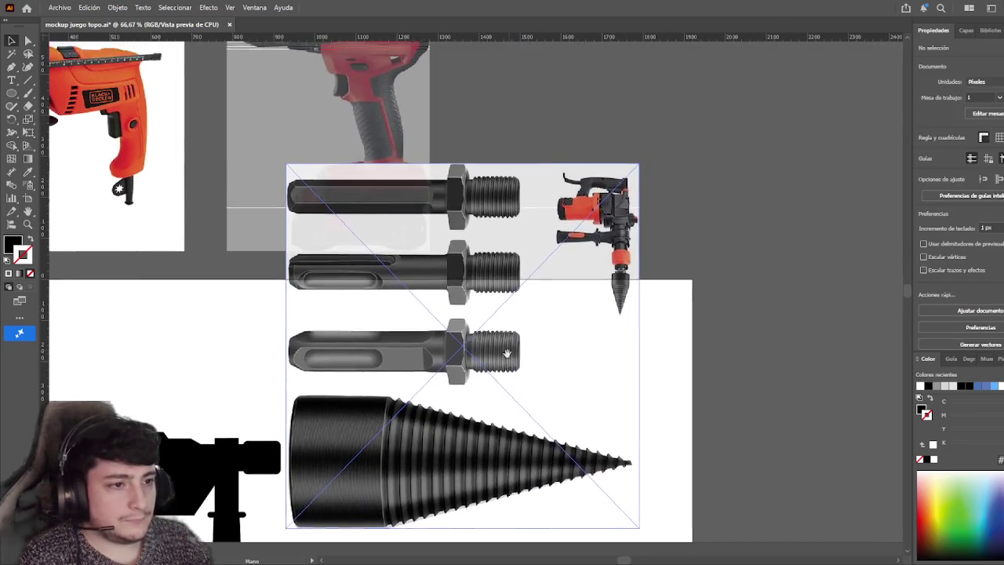
{"action": "left_click_drag", "start_coordinate": [508, 352], "coordinate": [652, 207]}
{"action": "left_click_drag", "start_coordinate": [664, 413], "coordinate": [699, 345]}
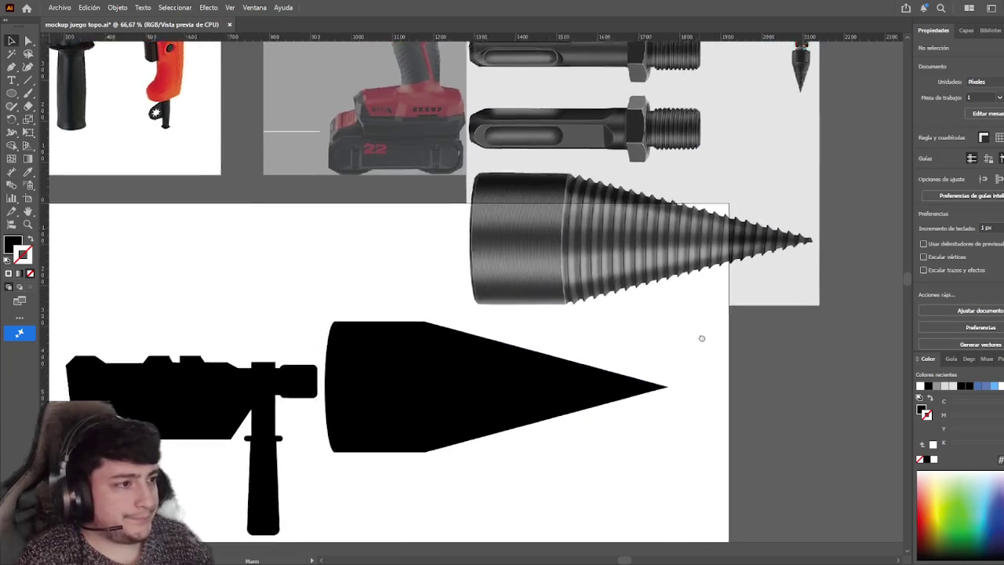
{"action": "left_click", "coordinate": [657, 361]}
{"action": "scroll", "coordinate": [588, 347], "scroll_direction": "up", "scroll_amount": 1}
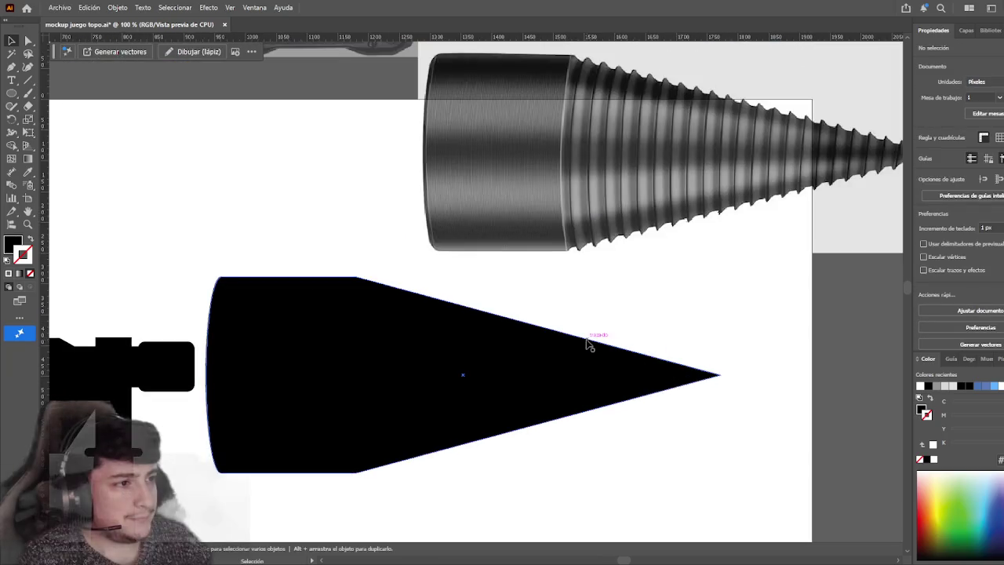
{"action": "left_click", "coordinate": [376, 259]}
{"action": "left_click", "coordinate": [12, 92]}
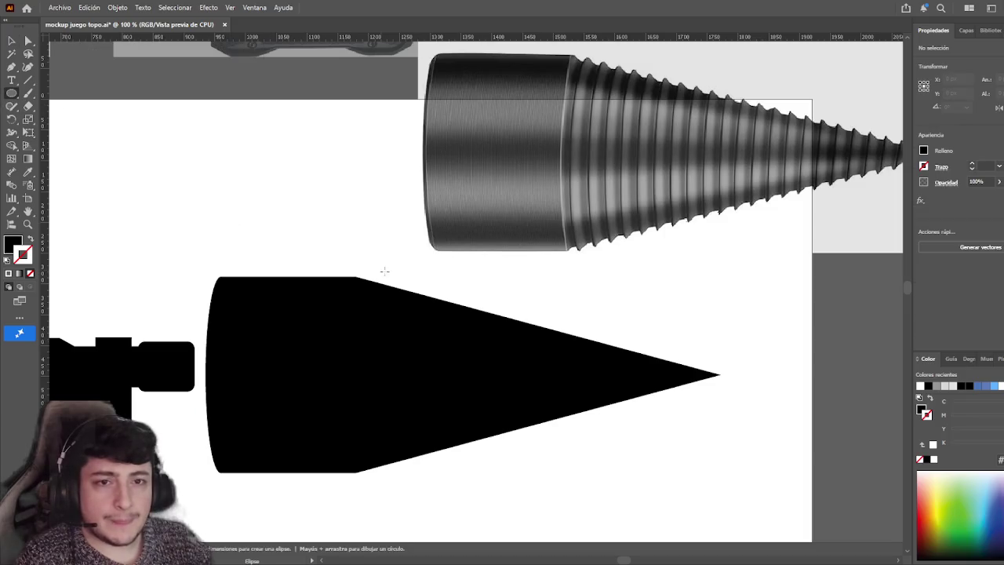
- Put the image back with Ctrl+Z and send it behind the black cone silhouette
{"action": "key", "text": "v"}
{"action": "key", "text": "ctrl+z"}
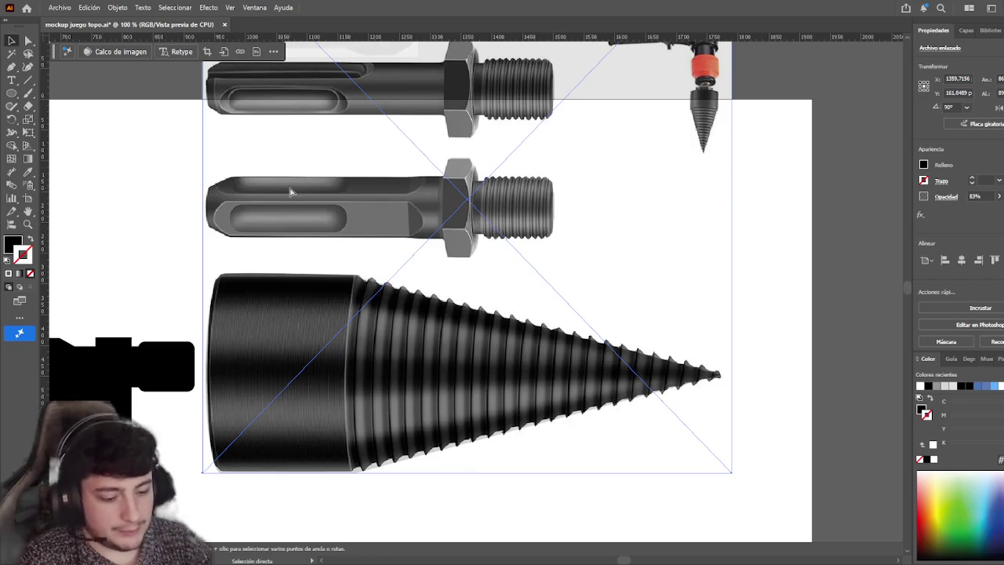
{"action": "key", "text": "a"}
{"action": "key", "text": "ctrl+shift+bracketleft"}
- Lock the Archivo enlazado cone image inside Capa 1 in the Layers panel
{"action": "key", "text": "v"}
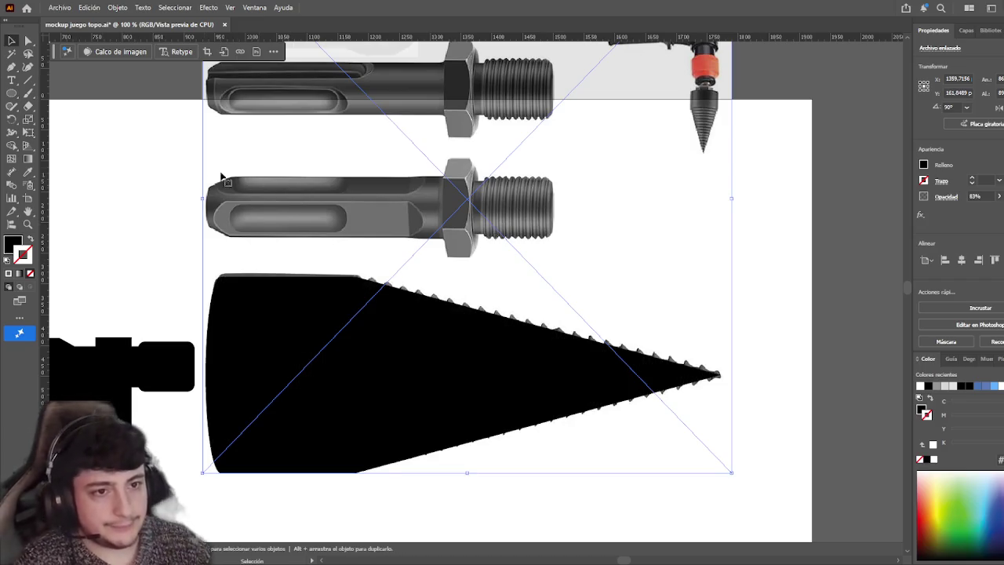
{"action": "left_click", "coordinate": [152, 191]}
{"action": "left_click", "coordinate": [365, 153]}
{"action": "left_click", "coordinate": [965, 29]}
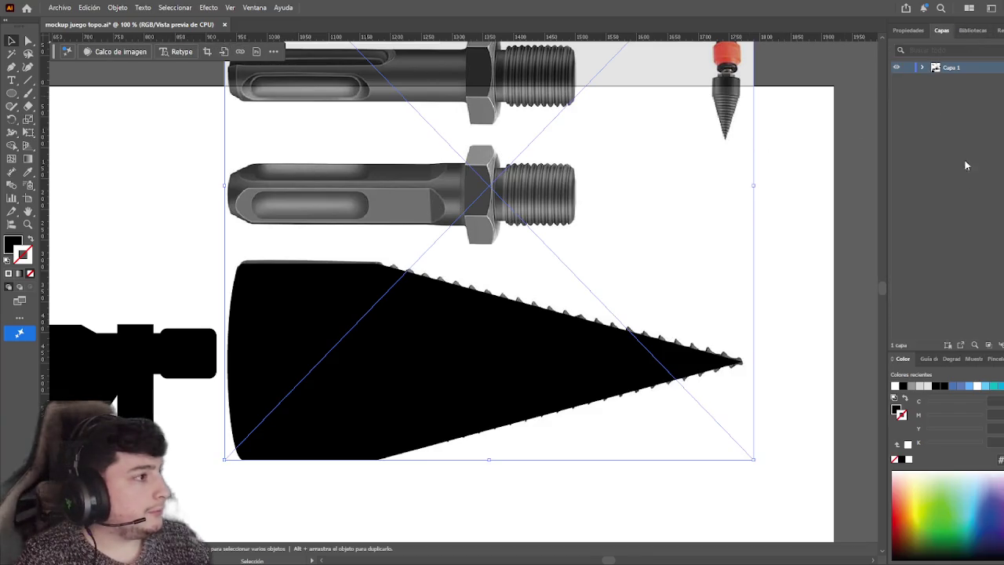
{"action": "left_click", "coordinate": [922, 68]}
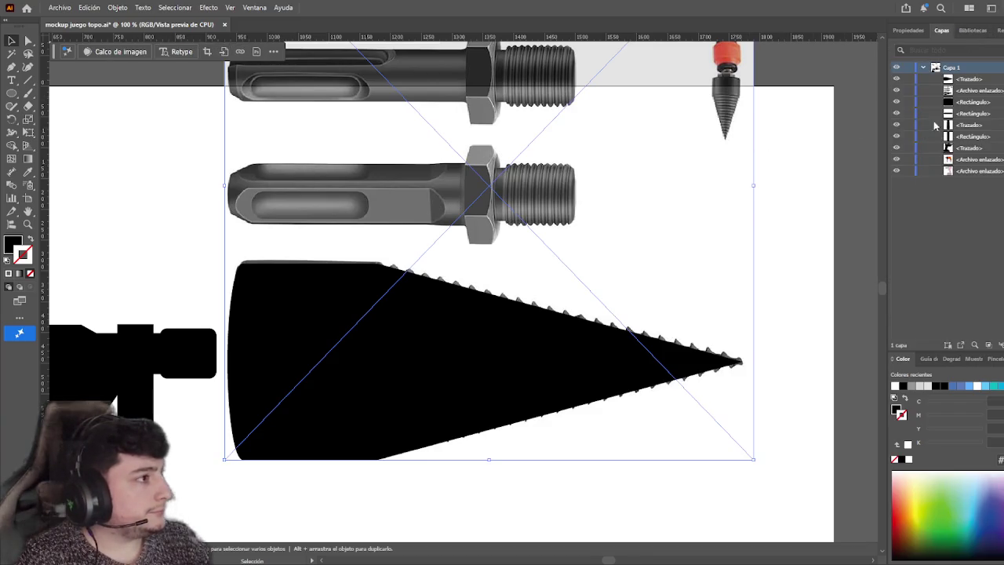
{"action": "left_click", "coordinate": [909, 91]}
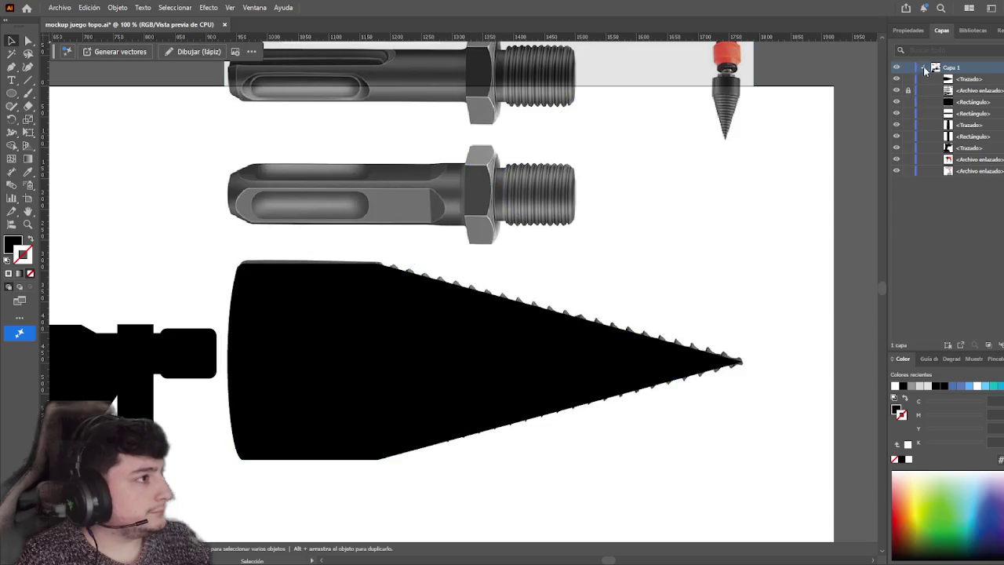
{"action": "left_click", "coordinate": [922, 68]}
- Scroll around the drawing and reselect the black cone silhouette
{"action": "scroll", "coordinate": [667, 235], "scroll_direction": "right", "scroll_amount": 2}
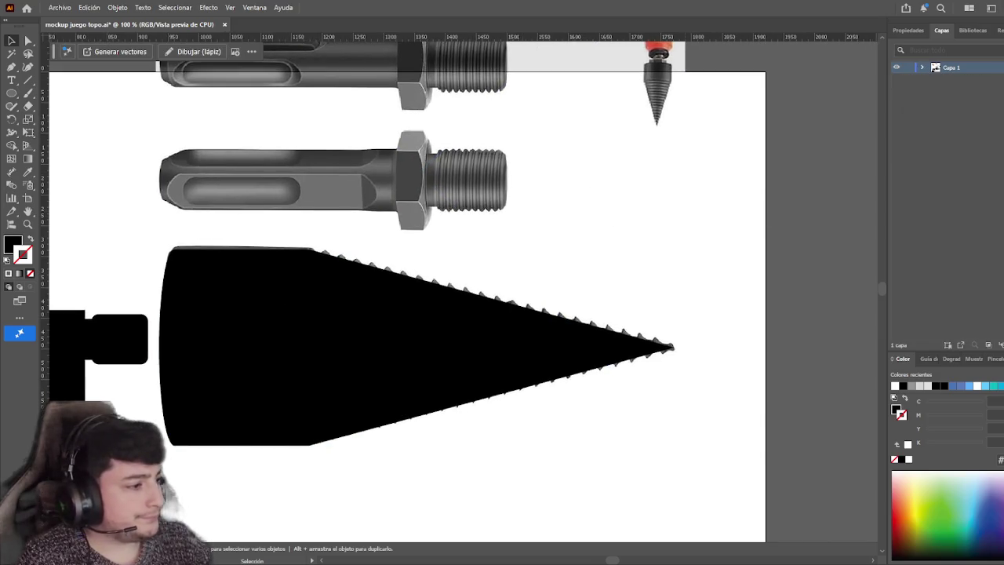
{"action": "scroll", "coordinate": [594, 204], "scroll_direction": "left", "scroll_amount": 1}
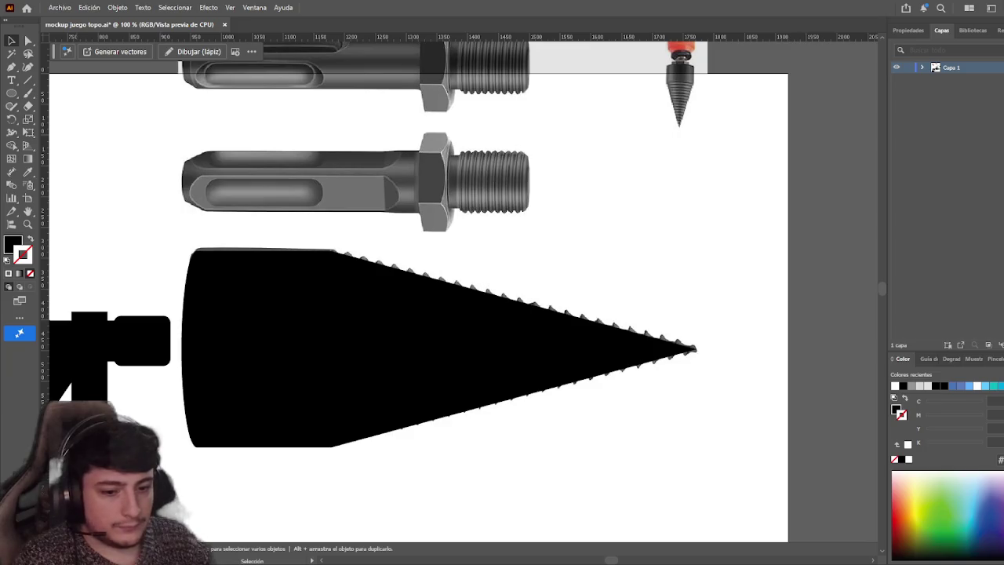
{"action": "scroll", "coordinate": [342, 352], "scroll_direction": "down", "scroll_amount": 2}
{"action": "scroll", "coordinate": [343, 352], "scroll_direction": "down", "scroll_amount": 1}
{"action": "left_click", "coordinate": [575, 253]}
{"action": "left_click", "coordinate": [620, 419]}
{"action": "scroll", "coordinate": [573, 398], "scroll_direction": "left", "scroll_amount": 2}
{"action": "scroll", "coordinate": [627, 394], "scroll_direction": "down", "scroll_amount": 1}
{"action": "scroll", "coordinate": [601, 361], "scroll_direction": "up", "scroll_amount": 1}
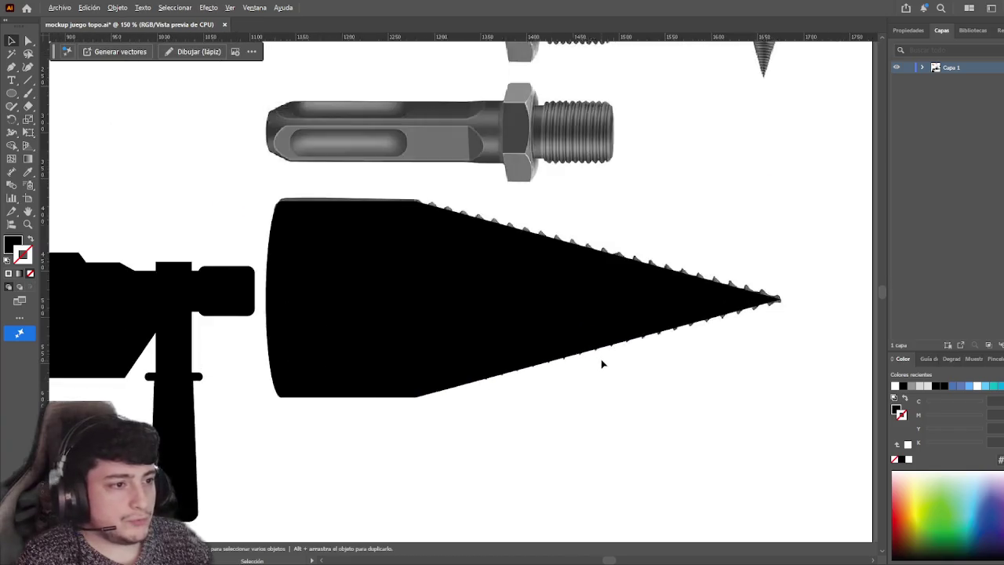
{"action": "scroll", "coordinate": [600, 359], "scroll_direction": "up", "scroll_amount": 1}
{"action": "scroll", "coordinate": [578, 322], "scroll_direction": "up", "scroll_amount": 1}
{"action": "left_click", "coordinate": [572, 332]}
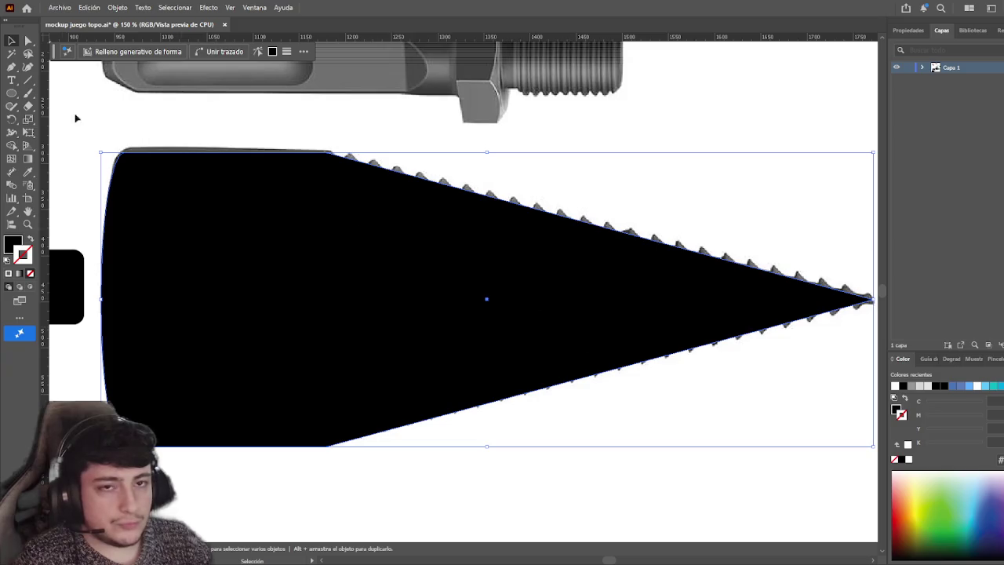
- Draw a thin ellipse across the cone and position it where the threads start
{"action": "left_click", "coordinate": [13, 94]}
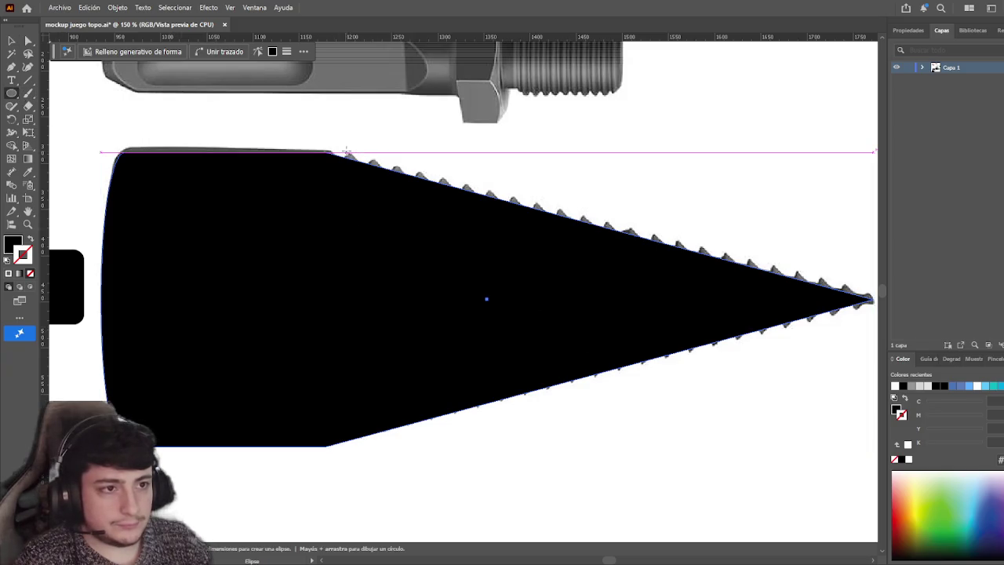
{"action": "left_click_drag", "start_coordinate": [351, 153], "coordinate": [369, 442]}
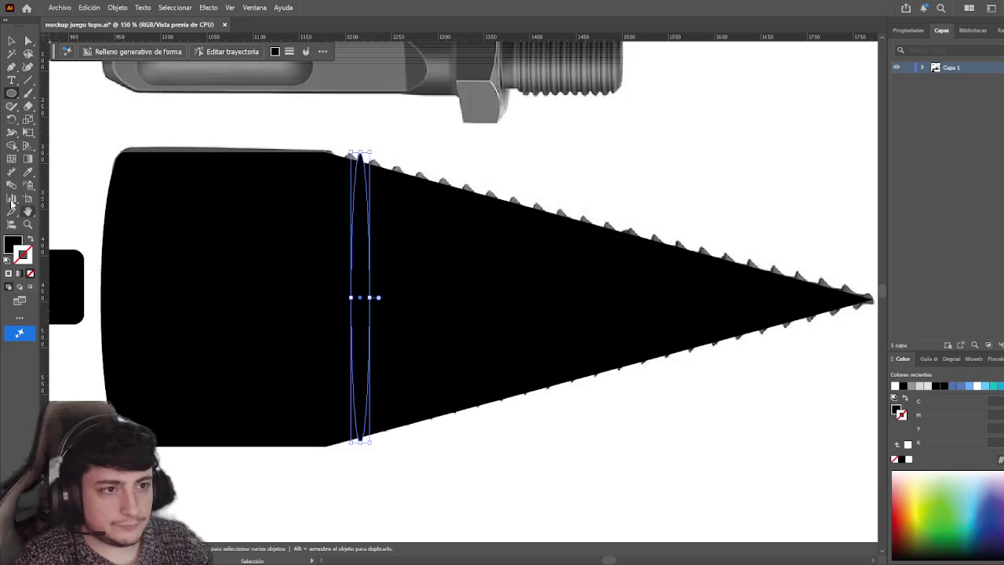
{"action": "key", "text": "v"}
{"action": "left_click_drag", "start_coordinate": [355, 251], "coordinate": [360, 251]}
{"action": "left_click", "coordinate": [534, 120]}
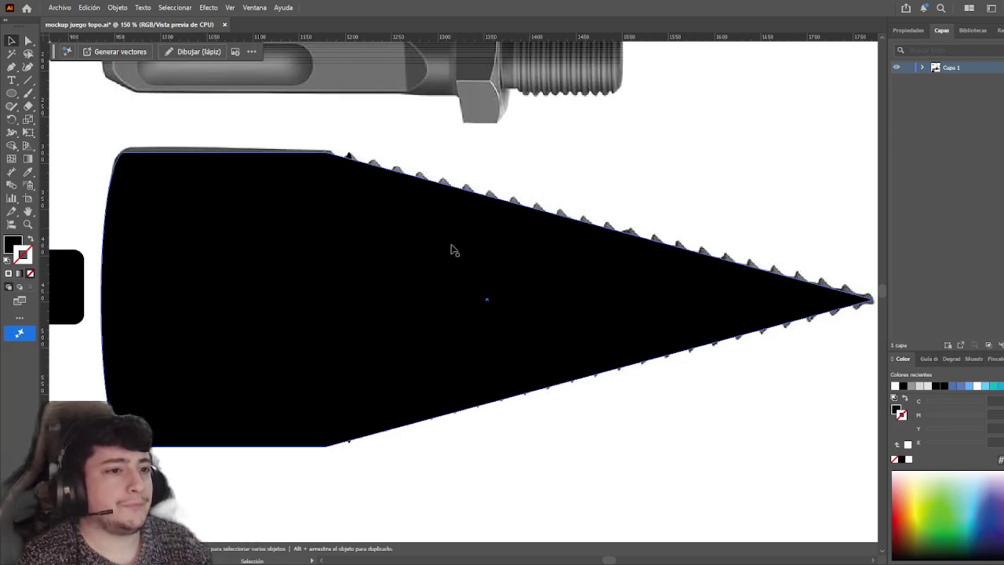
- Try 44% opacity on the cone, undo it, then swap fill and stroke for a hollow outline
{"action": "left_click", "coordinate": [655, 249]}
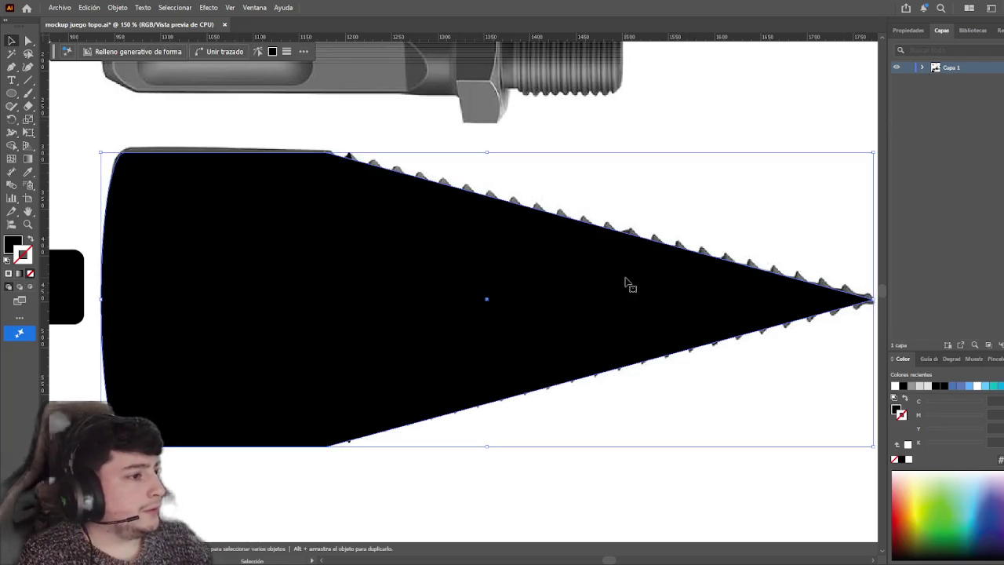
{"action": "left_click", "coordinate": [908, 30]}
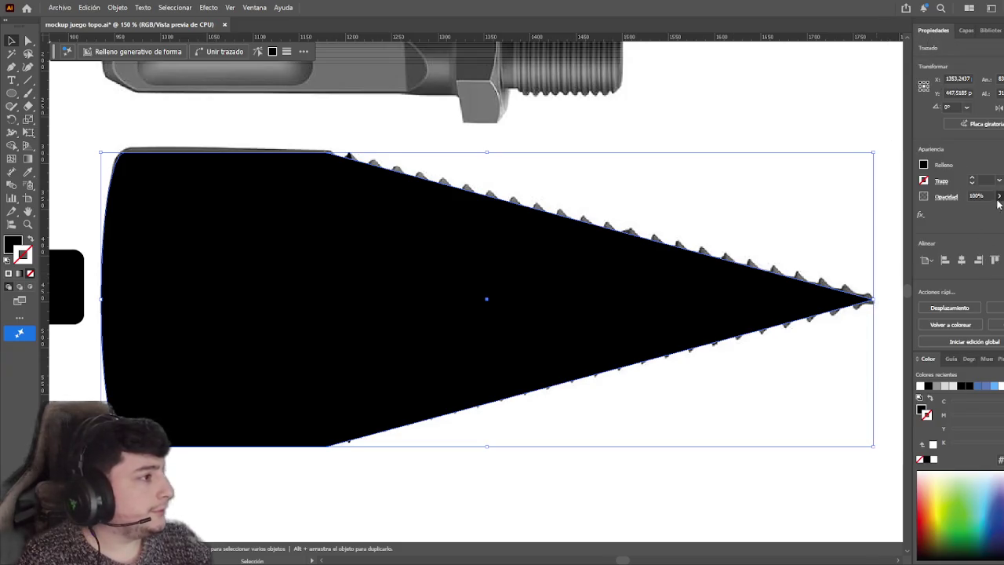
{"action": "left_click", "coordinate": [976, 195]}
{"action": "type", "text": "44"}
{"action": "key", "text": "Return"}
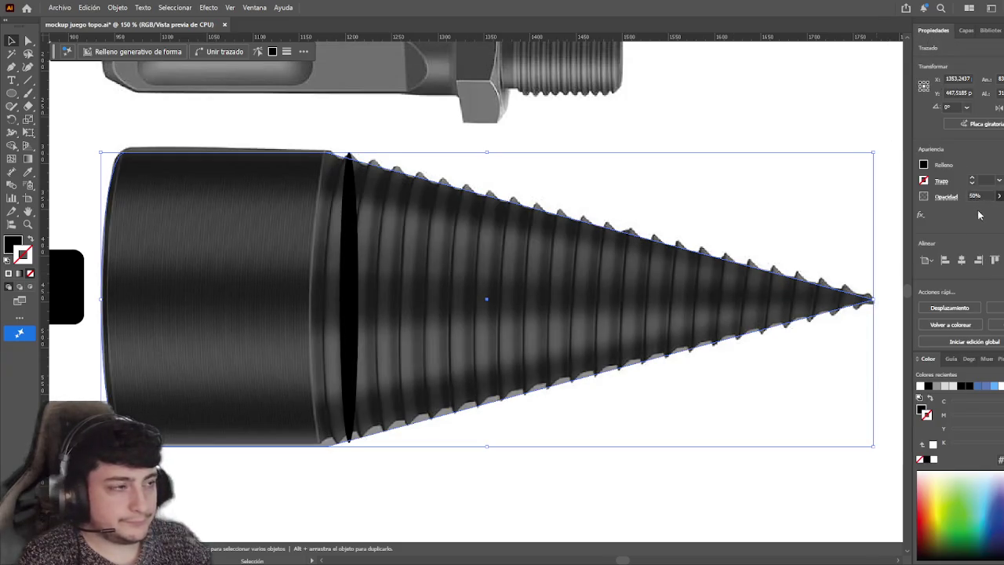
{"action": "key", "text": "ctrl+z"}
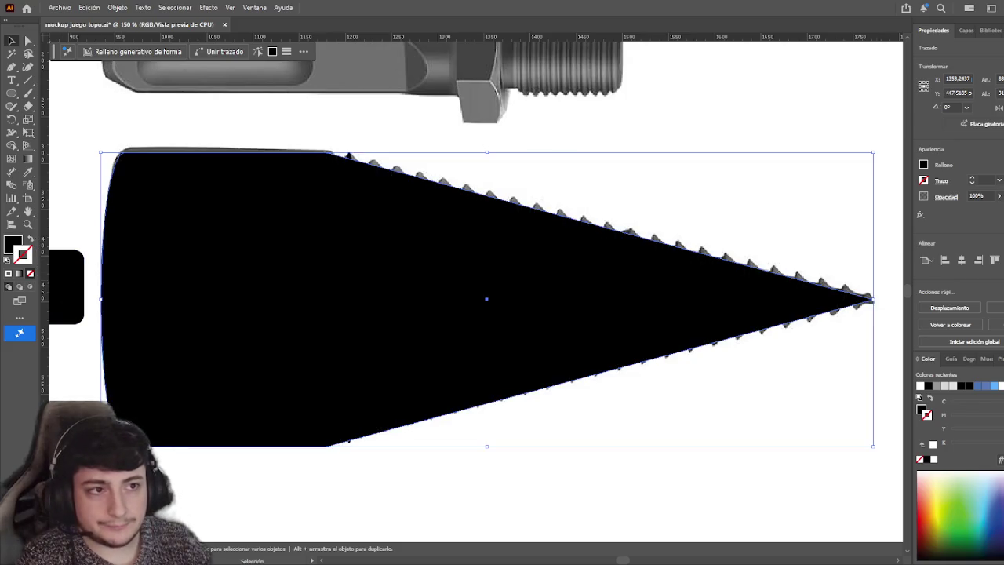
{"action": "left_click", "coordinate": [32, 239]}
{"action": "left_click", "coordinate": [101, 99]}
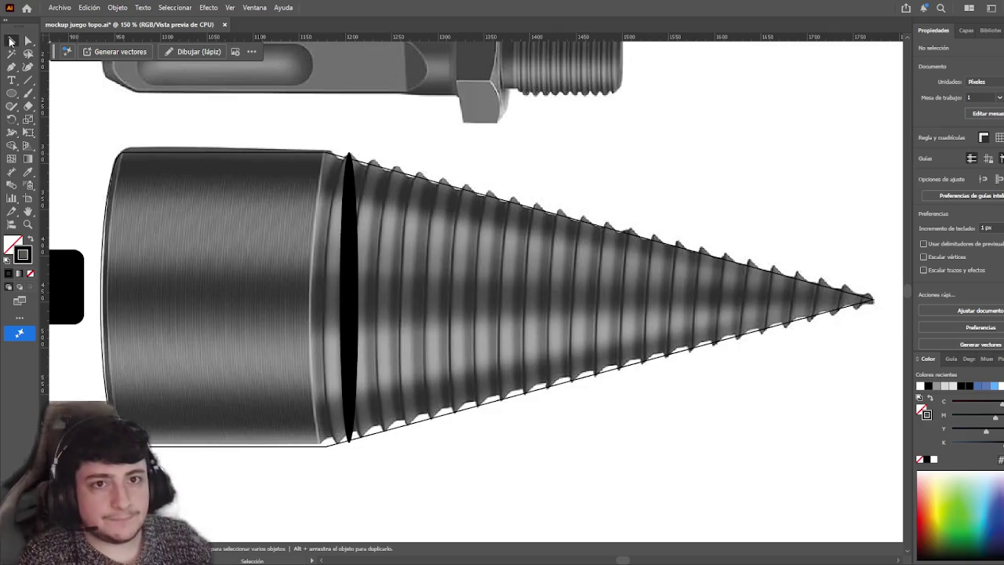
- Drag the black ellipse right along the threads toward the cone's tip
{"action": "left_click_drag", "start_coordinate": [346, 282], "coordinate": [433, 285]}
{"action": "left_click", "coordinate": [532, 477]}
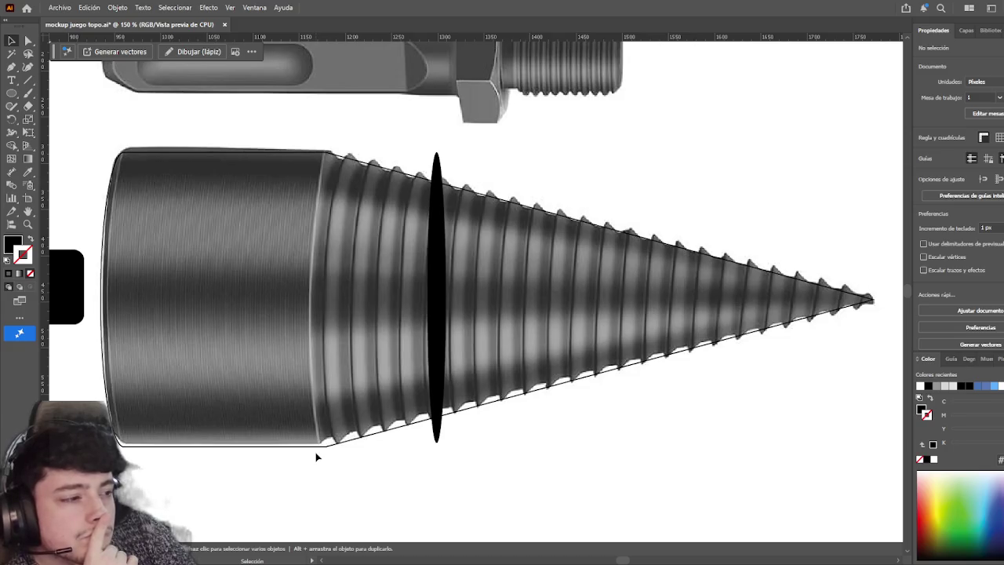
{"action": "mouse_move", "coordinate": [558, 439]}
{"action": "left_mouse_down"}
{"action": "mouse_move", "coordinate": [405, 433]}
{"action": "mouse_move", "coordinate": [575, 440]}
{"action": "left_mouse_up"}
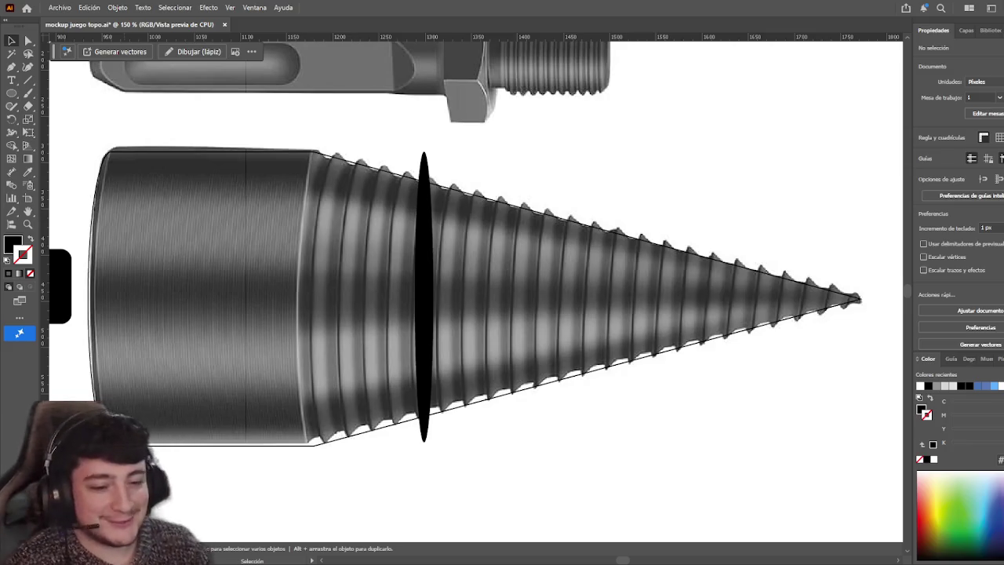
- Select the thin black ellipse and drag it along the cone toward the tip
{"action": "left_click_drag", "start_coordinate": [518, 435], "coordinate": [551, 432]}
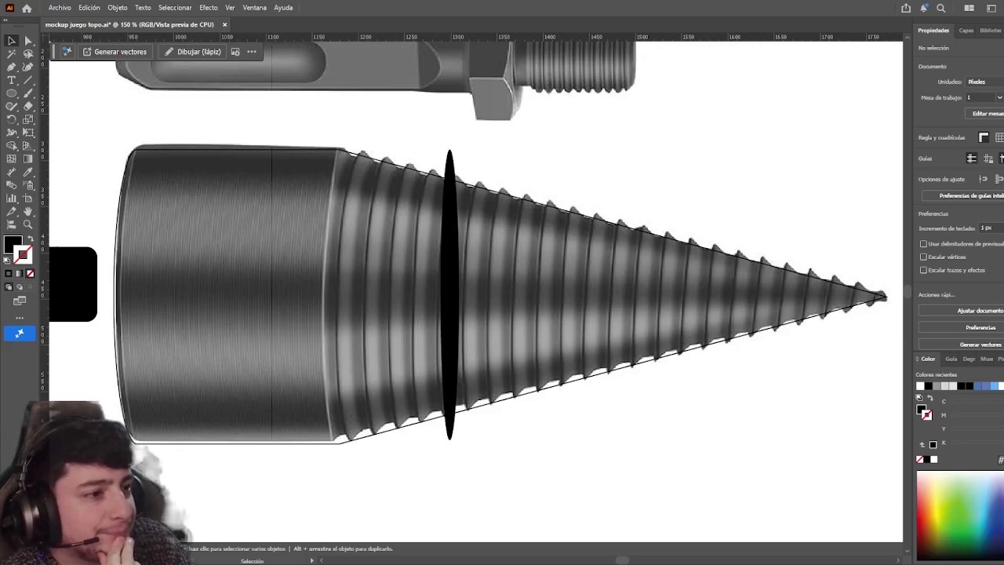
{"action": "left_click", "coordinate": [450, 294]}
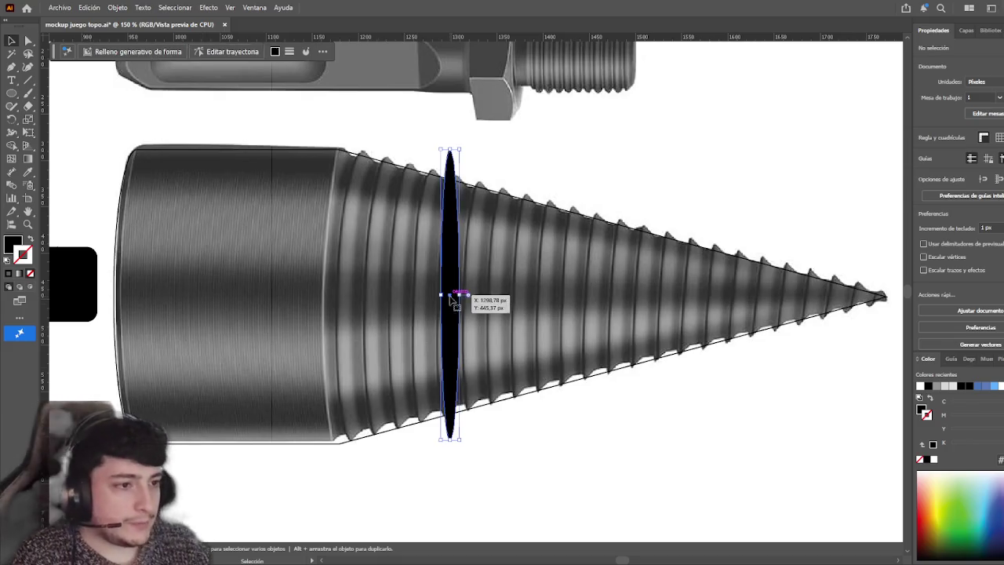
{"action": "mouse_move", "coordinate": [445, 239]}
{"action": "left_mouse_down"}
{"action": "mouse_move", "coordinate": [368, 235]}
{"action": "mouse_move", "coordinate": [775, 231]}
{"action": "mouse_move", "coordinate": [266, 235]}
{"action": "left_mouse_up"}
- Move the ellipse out past the cone's tip and pull its left anchor outward
{"action": "left_click_drag", "start_coordinate": [350, 266], "coordinate": [573, 264]}
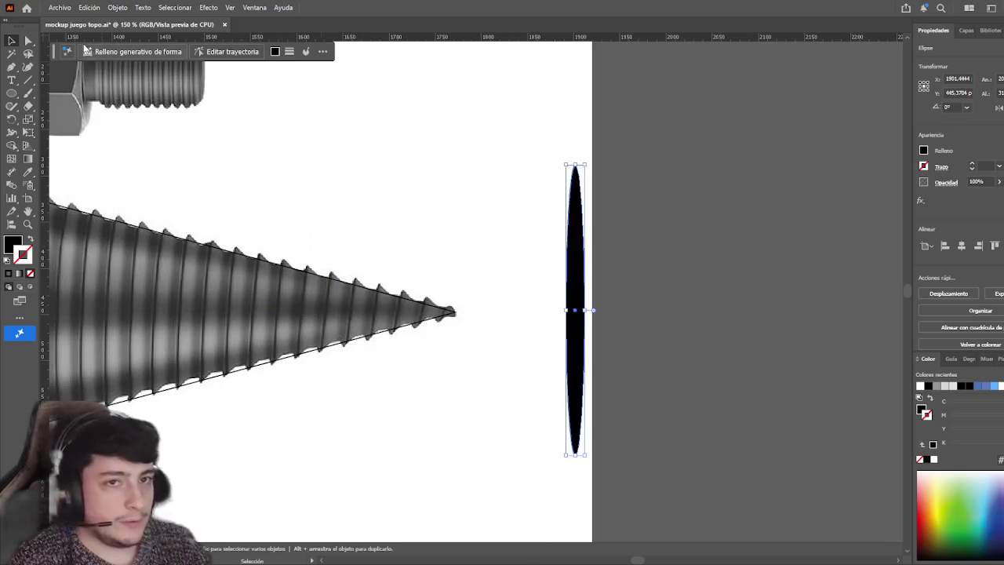
{"action": "key", "text": "a"}
{"action": "mouse_move", "coordinate": [553, 302]}
{"action": "left_mouse_down"}
{"action": "mouse_move", "coordinate": [588, 320]}
{"action": "mouse_move", "coordinate": [560, 314]}
{"action": "left_mouse_up"}
{"action": "left_click", "coordinate": [291, 197]}
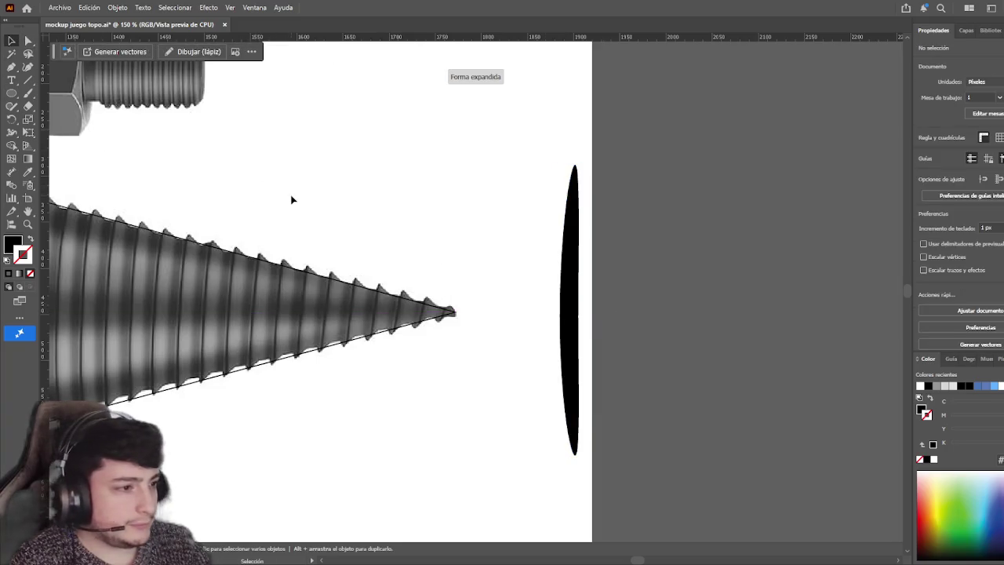
{"action": "mouse_move", "coordinate": [329, 211]}
{"action": "left_mouse_down"}
{"action": "mouse_move", "coordinate": [792, 230]}
{"action": "mouse_move", "coordinate": [600, 163]}
{"action": "mouse_move", "coordinate": [491, 170]}
{"action": "mouse_move", "coordinate": [551, 174]}
{"action": "left_mouse_up"}
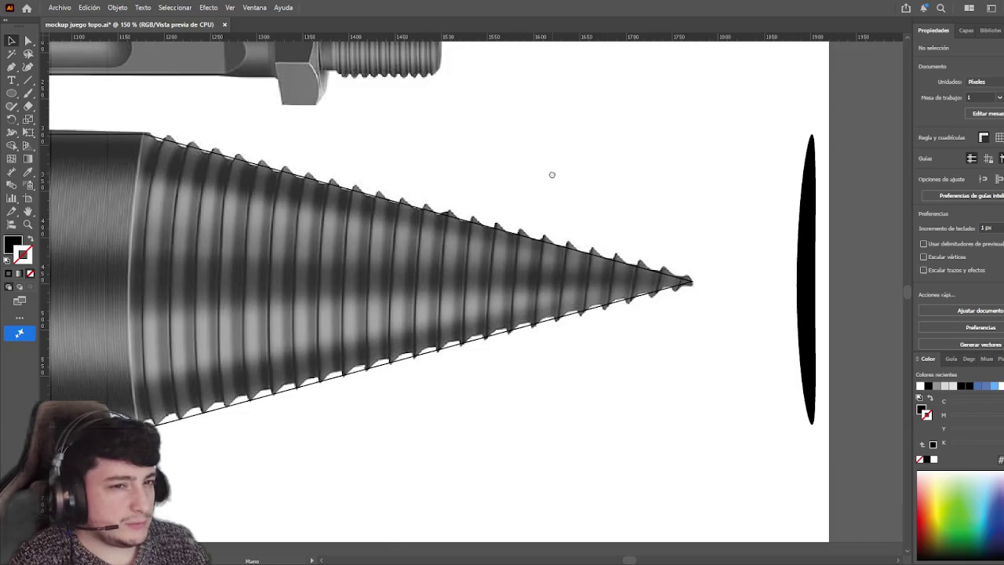
- Widen the ellipse's right anchor and convert it into a sharp corner point
{"action": "left_click", "coordinate": [811, 180]}
{"action": "scroll", "coordinate": [628, 235], "scroll_direction": "right", "scroll_amount": 3}
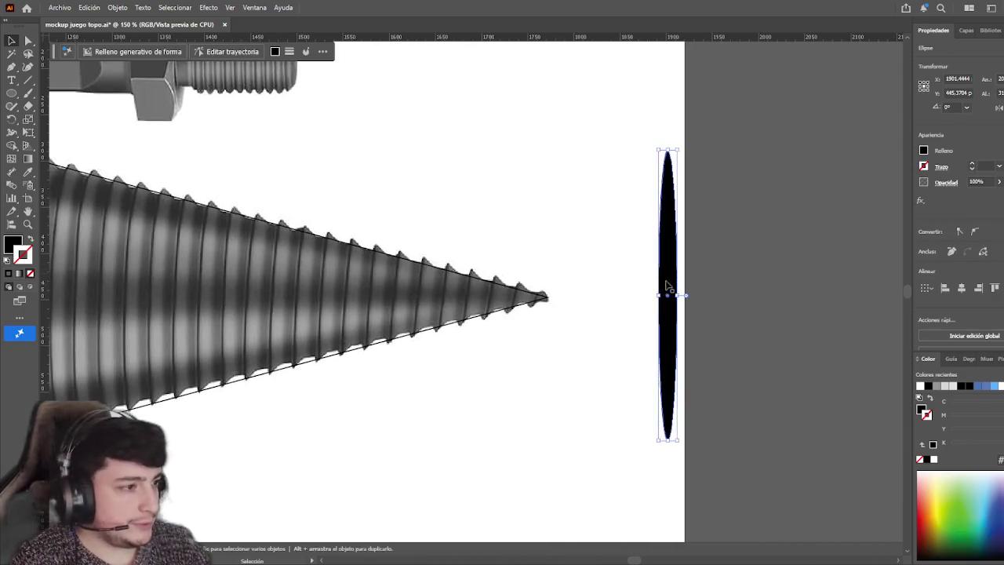
{"action": "key", "text": "a"}
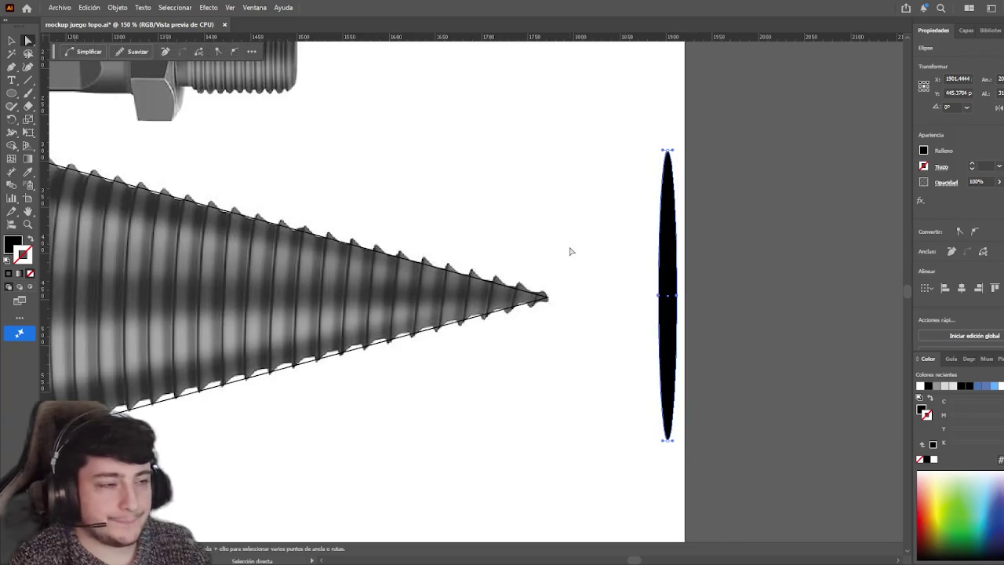
{"action": "left_click_drag", "start_coordinate": [672, 295], "coordinate": [680, 296]}
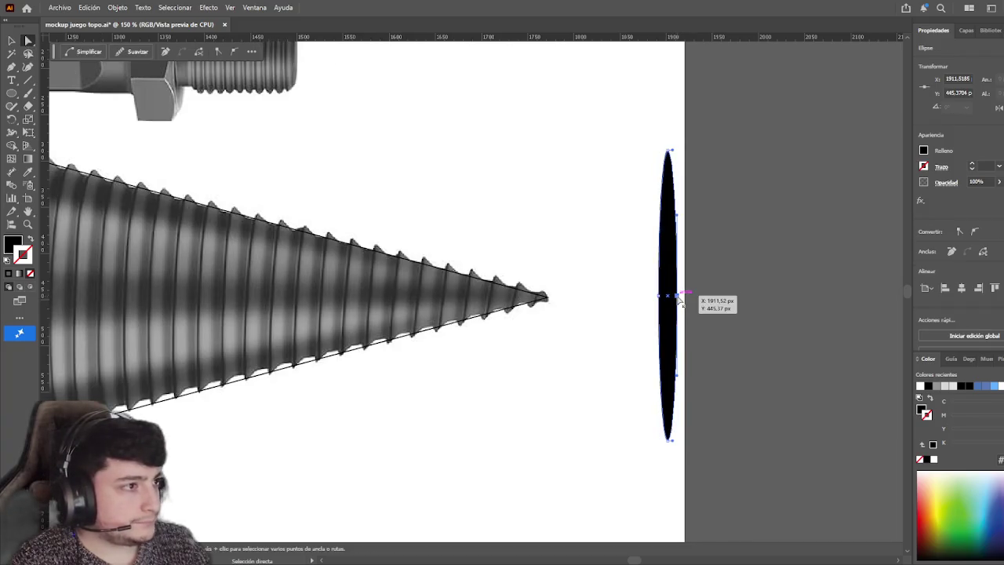
{"action": "left_click", "coordinate": [167, 52]}
{"action": "left_click", "coordinate": [441, 189]}
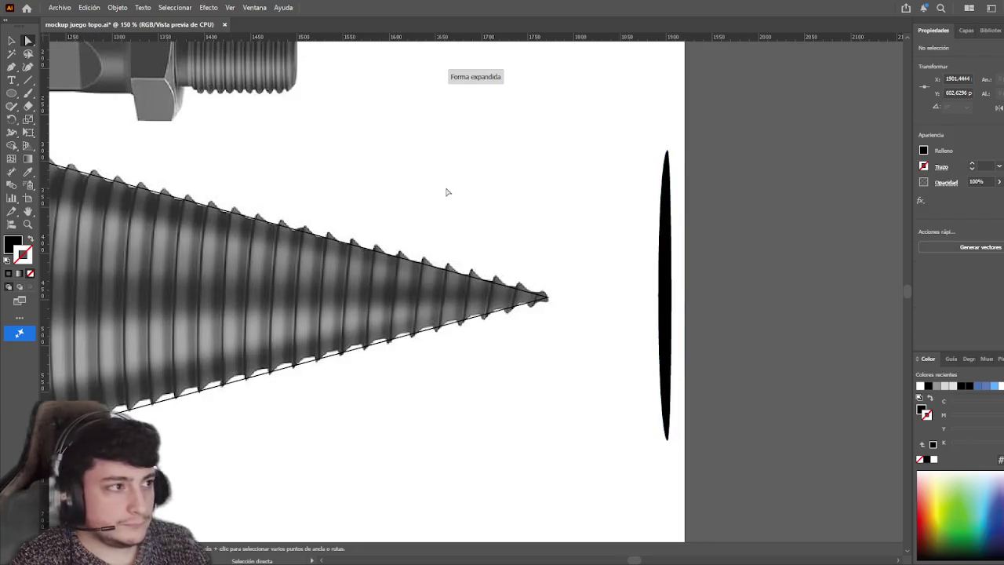
{"action": "mouse_move", "coordinate": [618, 277]}
{"action": "left_mouse_down"}
{"action": "mouse_move", "coordinate": [703, 319]}
{"action": "mouse_move", "coordinate": [651, 294]}
{"action": "left_mouse_up"}
{"action": "left_click", "coordinate": [601, 271]}
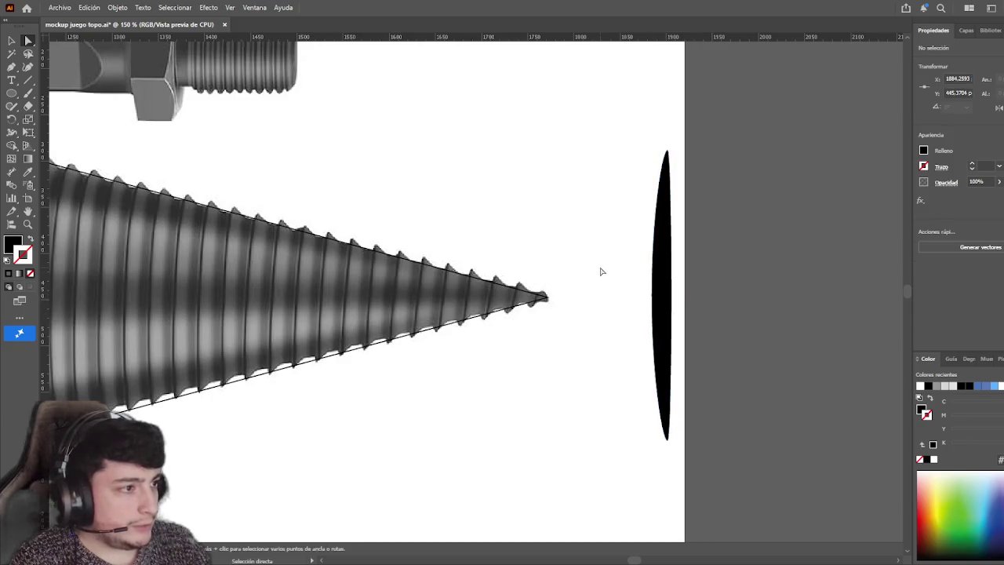
{"action": "key", "text": "ctrl+z"}
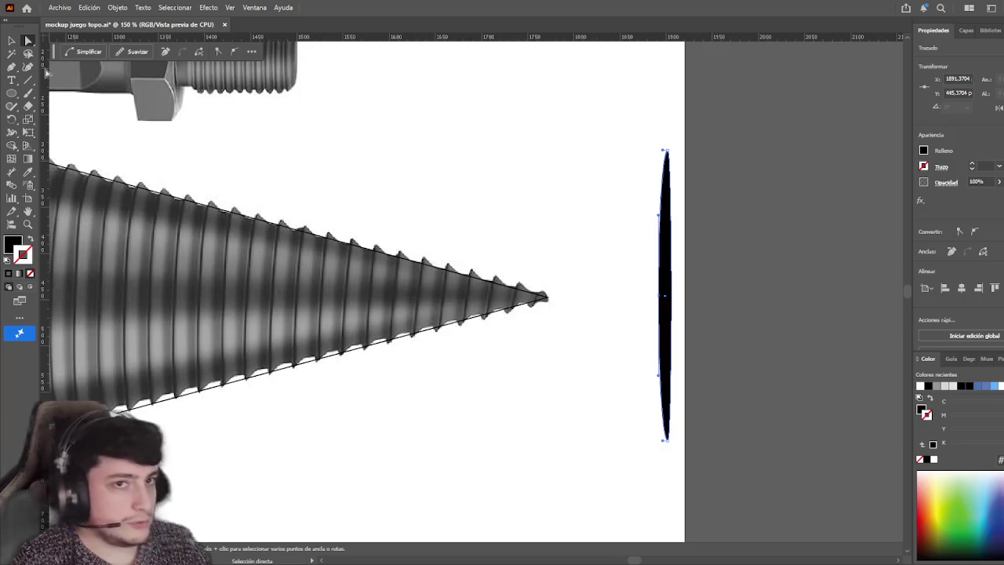
- Zoom out and place the pointed ellipse where the cone's smooth base meets the threads
{"action": "left_click", "coordinate": [11, 40]}
{"action": "left_click", "coordinate": [332, 206]}
{"action": "key", "text": "ctrl+minus"}
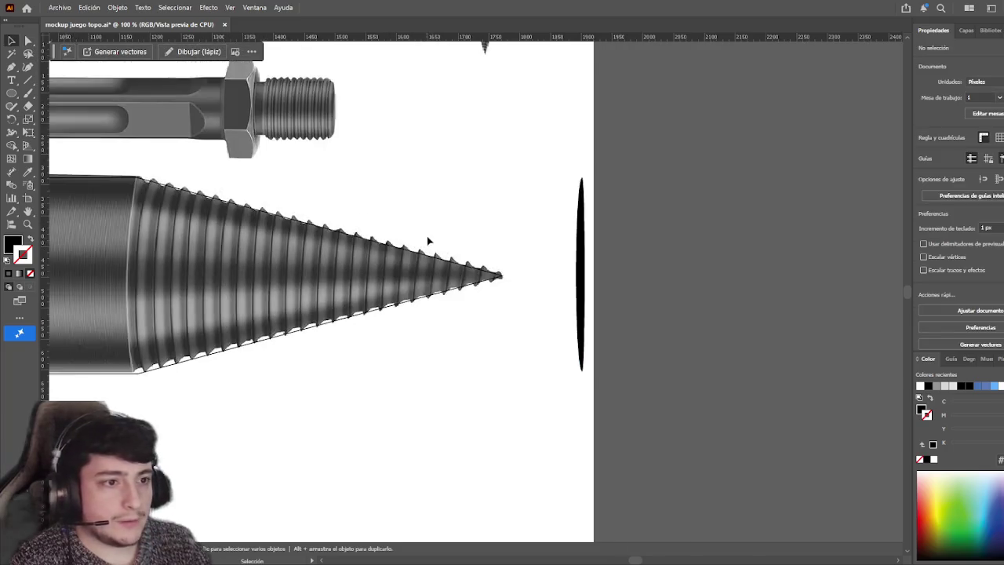
{"action": "left_click_drag", "start_coordinate": [759, 311], "coordinate": [336, 313]}
{"action": "left_click", "coordinate": [478, 473]}
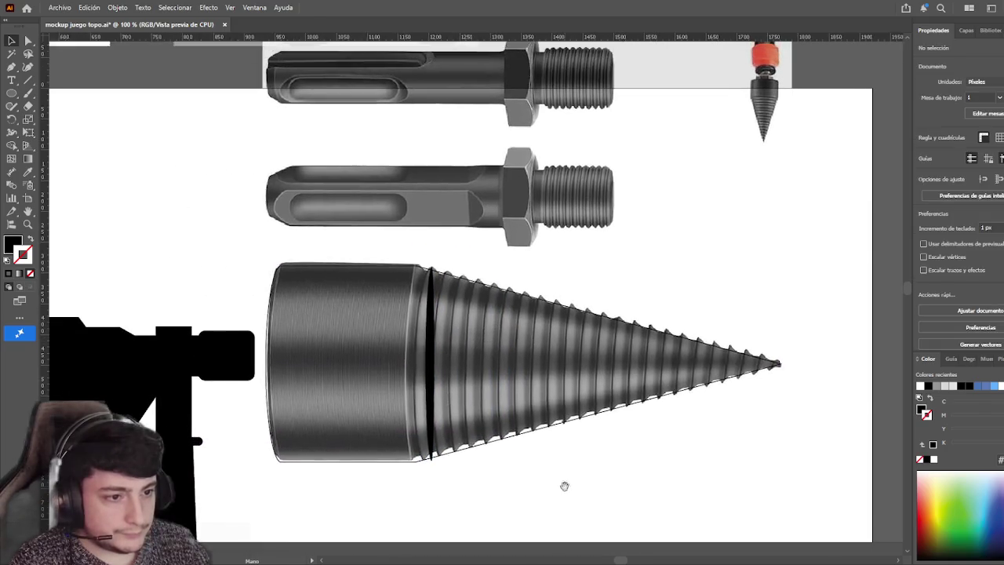
- Zoom in on the cone's base and move the thin black ellipse right along the cone
{"action": "key", "text": "ctrl+plus"}
{"action": "key", "text": "ctrl+plus"}
{"action": "left_click_drag", "start_coordinate": [379, 295], "coordinate": [372, 294]}
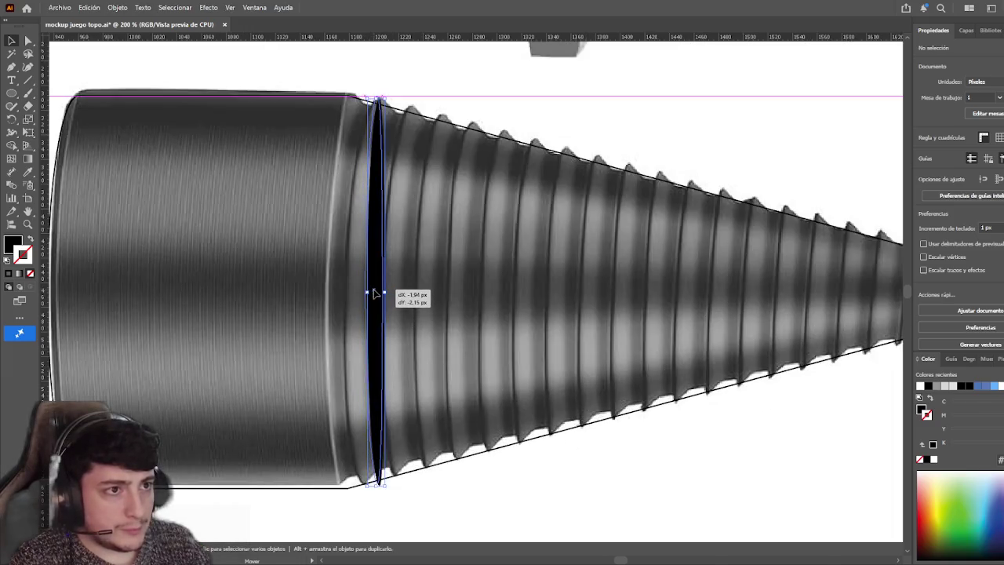
{"action": "left_click", "coordinate": [478, 522]}
{"action": "left_click", "coordinate": [378, 424]}
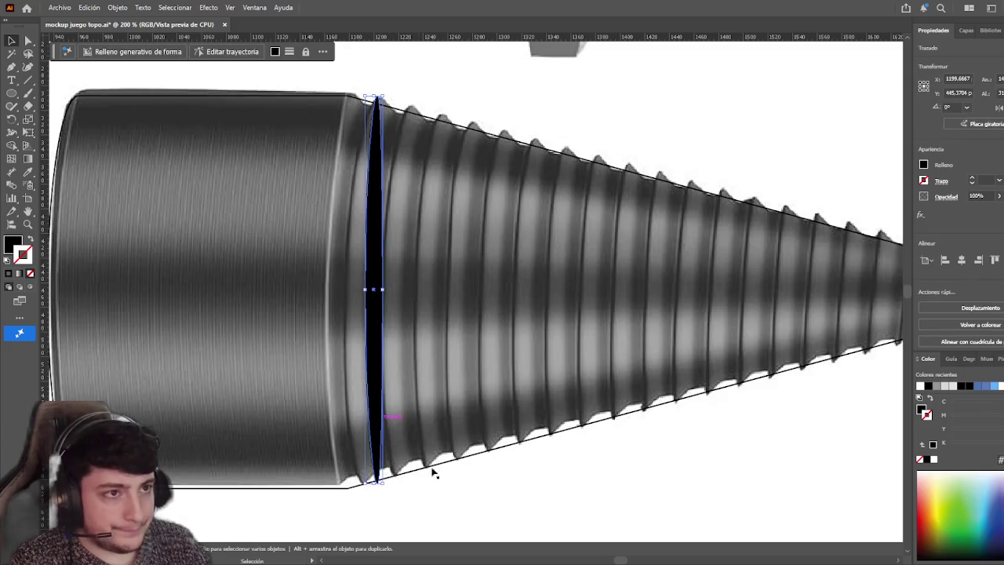
{"action": "left_click", "coordinate": [514, 518]}
{"action": "left_click_drag", "start_coordinate": [375, 310], "coordinate": [487, 311]}
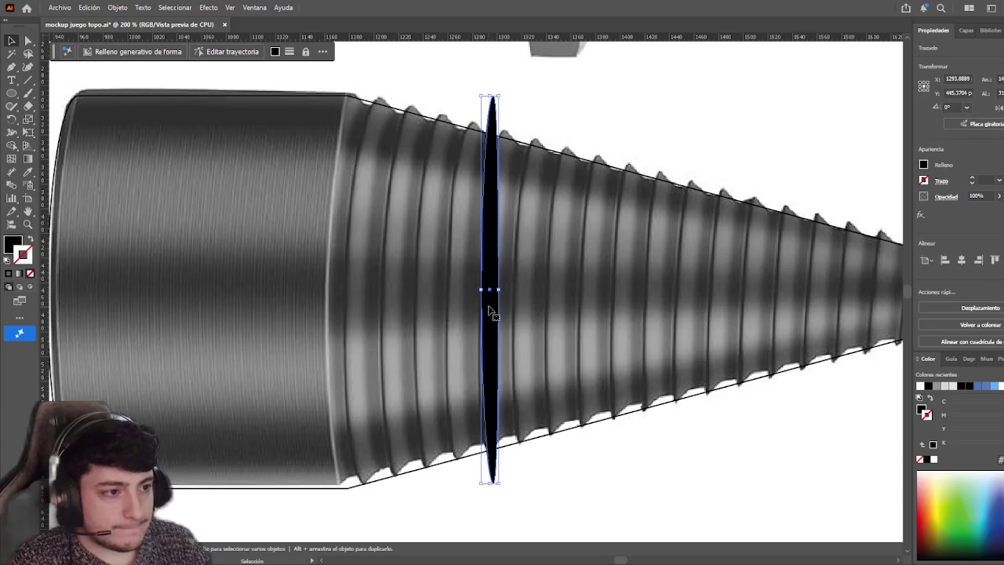
- Drag the ellipse's end anchors inward so its top and bottom come to sharper points
{"action": "key", "text": "a"}
{"action": "left_click", "coordinate": [483, 292]}
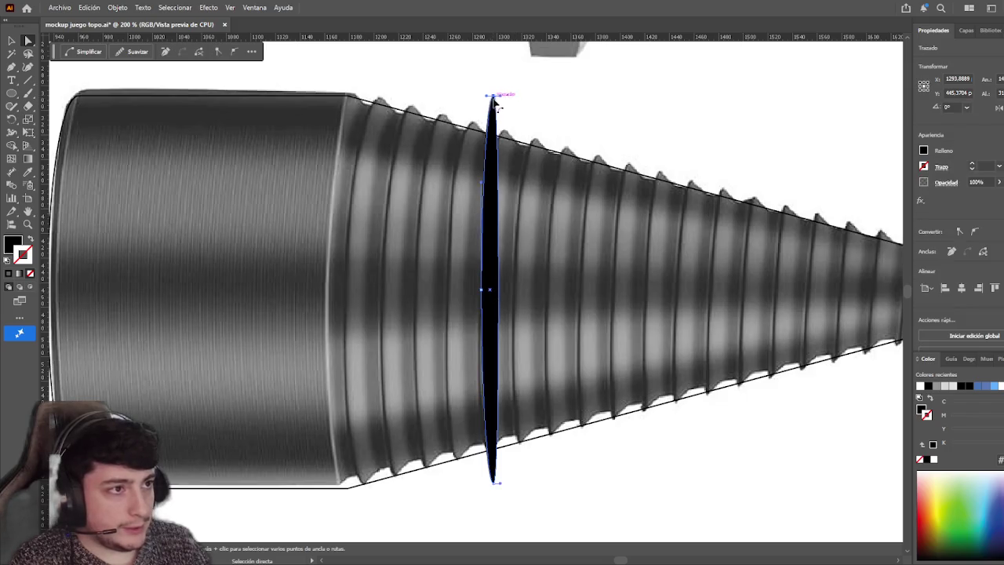
{"action": "left_click", "coordinate": [495, 484]}
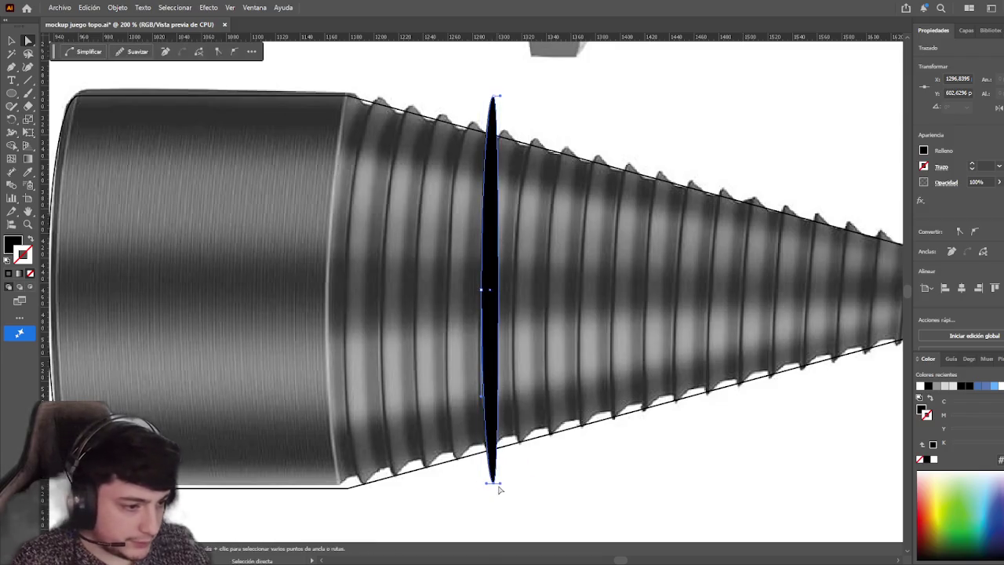
{"action": "left_click_drag", "start_coordinate": [499, 484], "coordinate": [493, 466]}
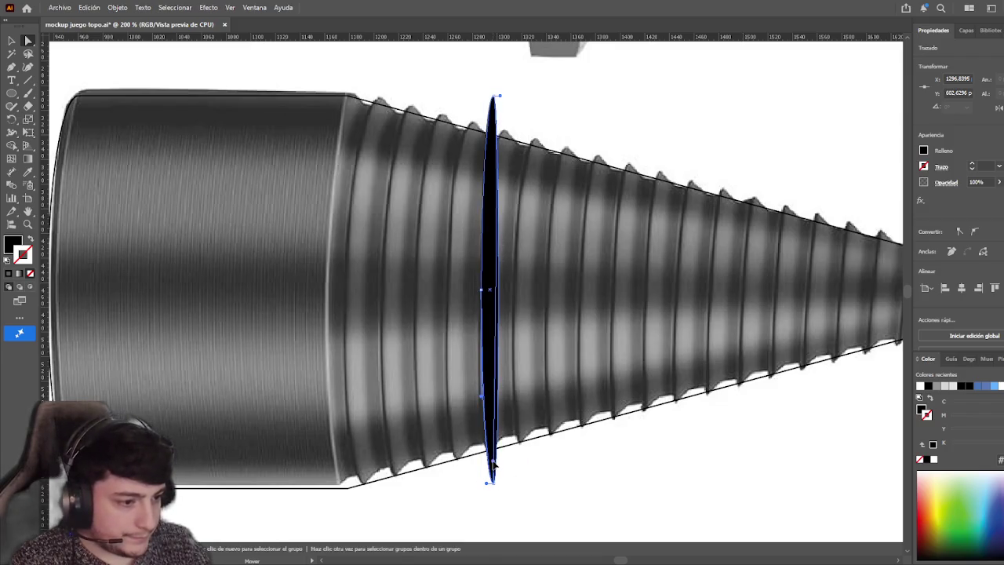
{"action": "left_click", "coordinate": [489, 291]}
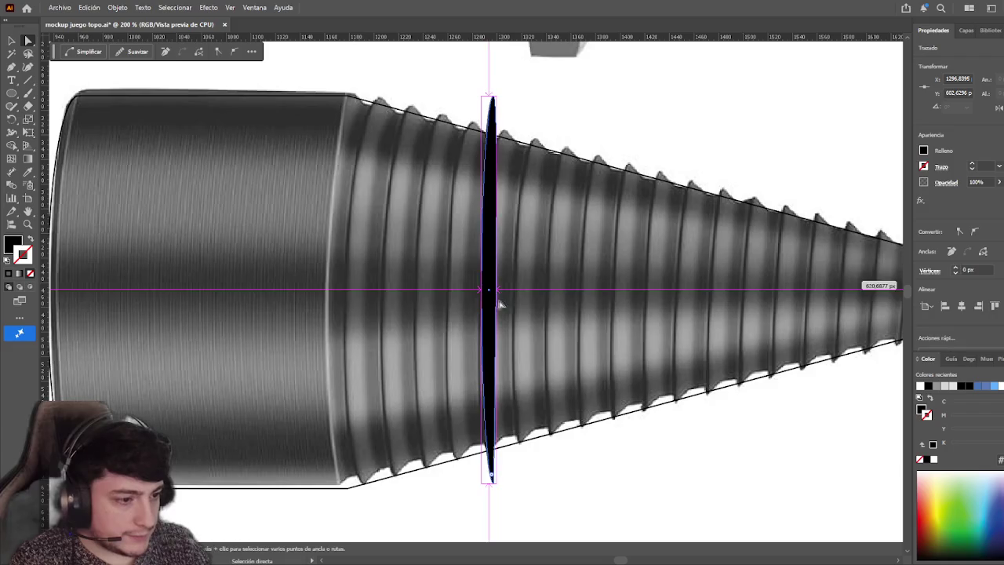
{"action": "left_click", "coordinate": [491, 98]}
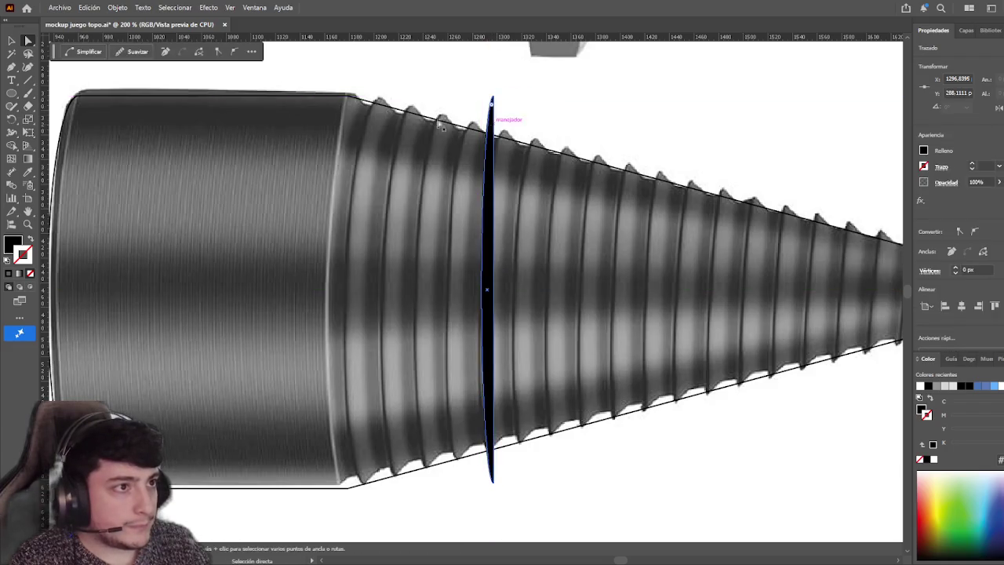
{"action": "key", "text": "v"}
{"action": "left_click", "coordinate": [397, 66]}
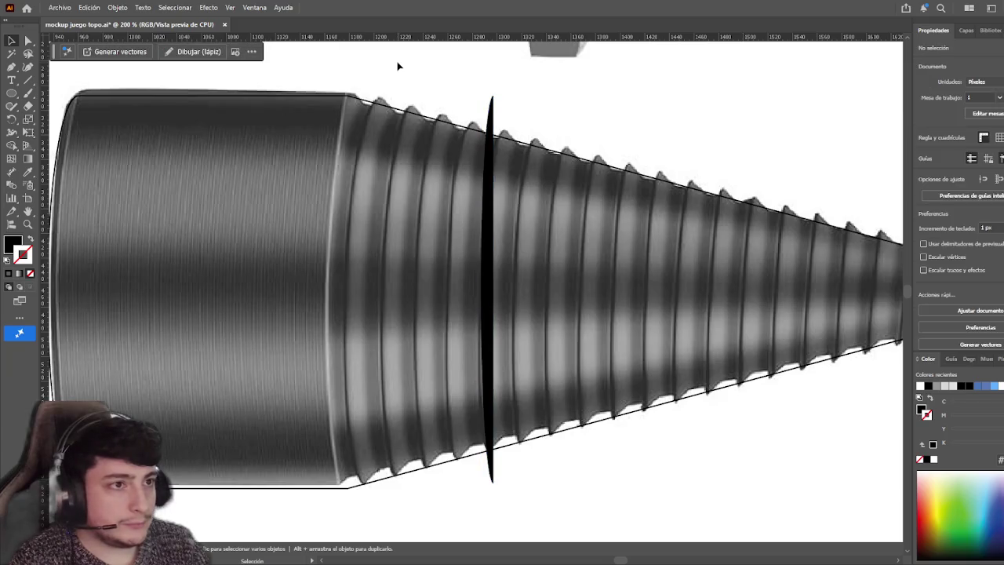
{"action": "left_click", "coordinate": [27, 41]}
{"action": "left_click", "coordinate": [492, 480]}
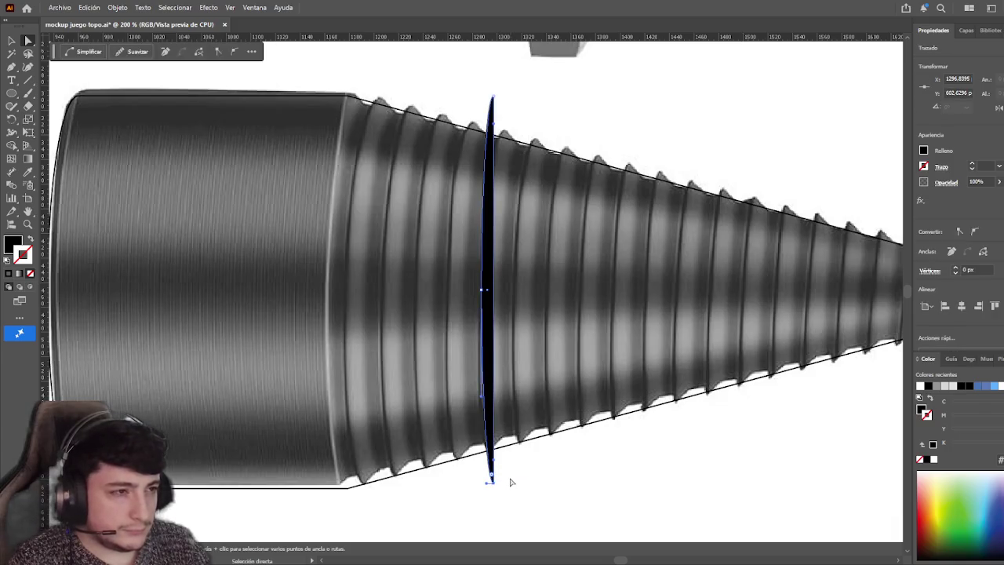
{"action": "key", "text": "v"}
{"action": "left_click", "coordinate": [461, 209]}
- Move the sliver back to the base–thread seam and shrink its height to fit the cone
{"action": "mouse_move", "coordinate": [486, 253]}
{"action": "left_mouse_down"}
{"action": "mouse_move", "coordinate": [353, 245]}
{"action": "mouse_move", "coordinate": [374, 192]}
{"action": "left_mouse_up"}
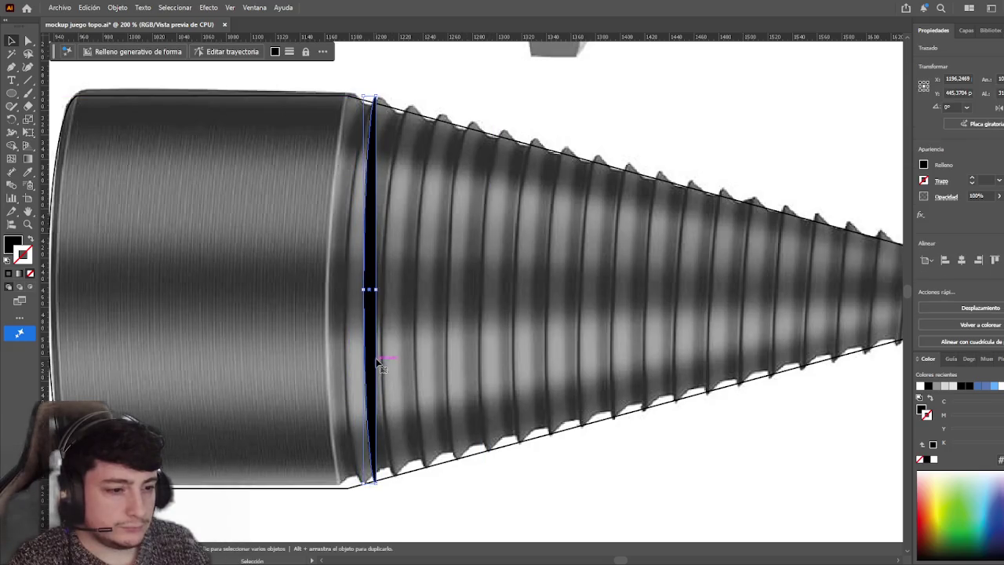
{"action": "left_click_drag", "start_coordinate": [377, 289], "coordinate": [364, 287]}
{"action": "scroll", "coordinate": [376, 289], "scroll_direction": "up", "scroll_amount": 3}
{"action": "left_click", "coordinate": [400, 284]}
{"action": "scroll", "coordinate": [401, 286], "scroll_direction": "down", "scroll_amount": 2}
{"action": "scroll", "coordinate": [401, 284], "scroll_direction": "down", "scroll_amount": 1}
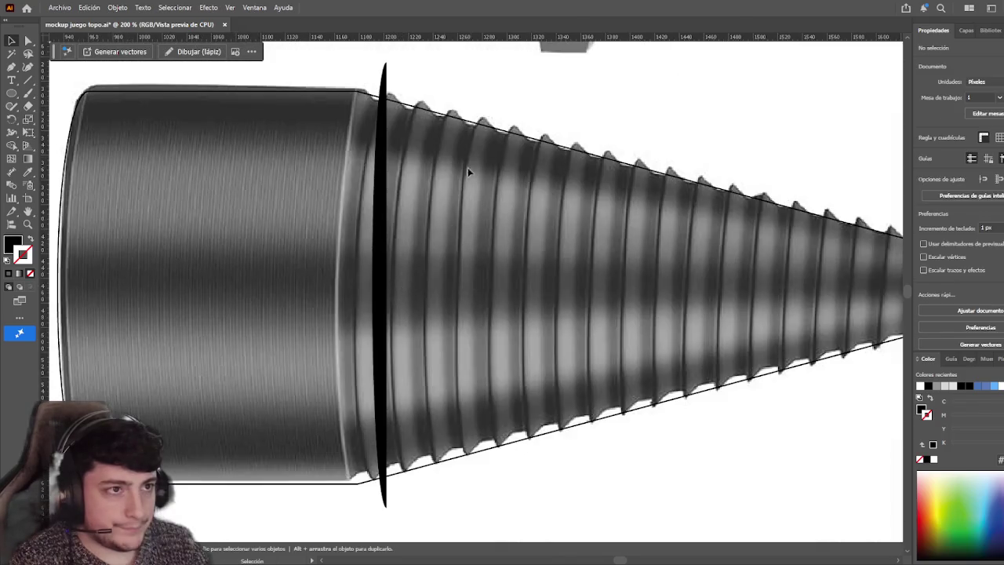
- Fine-tune the sliver's width at the seam and recenter the view on the cone's base
{"action": "left_click", "coordinate": [387, 202]}
{"action": "scroll", "coordinate": [376, 290], "scroll_direction": "up", "scroll_amount": 2}
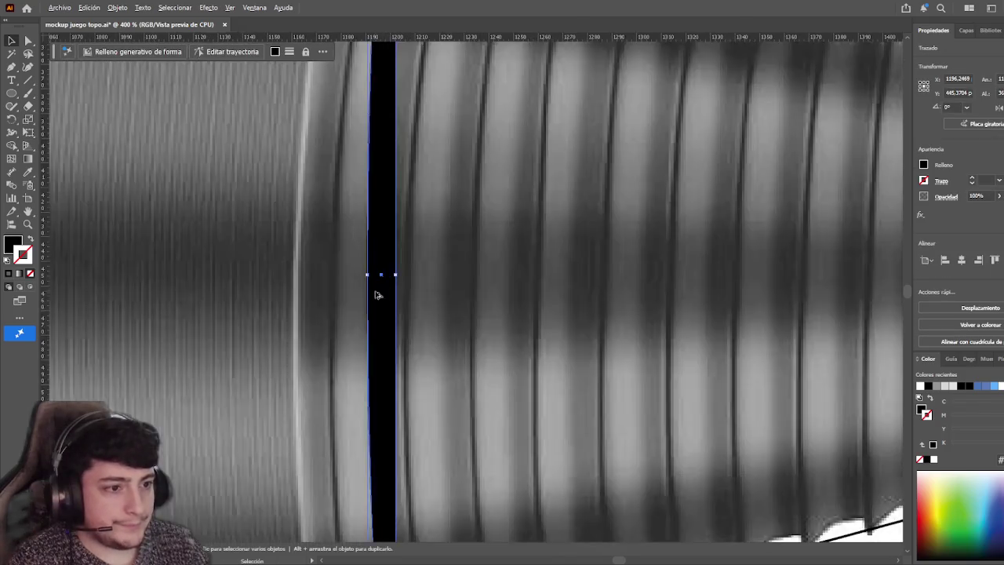
{"action": "scroll", "coordinate": [398, 277], "scroll_direction": "up", "scroll_amount": 1}
{"action": "left_click_drag", "start_coordinate": [397, 277], "coordinate": [400, 272]}
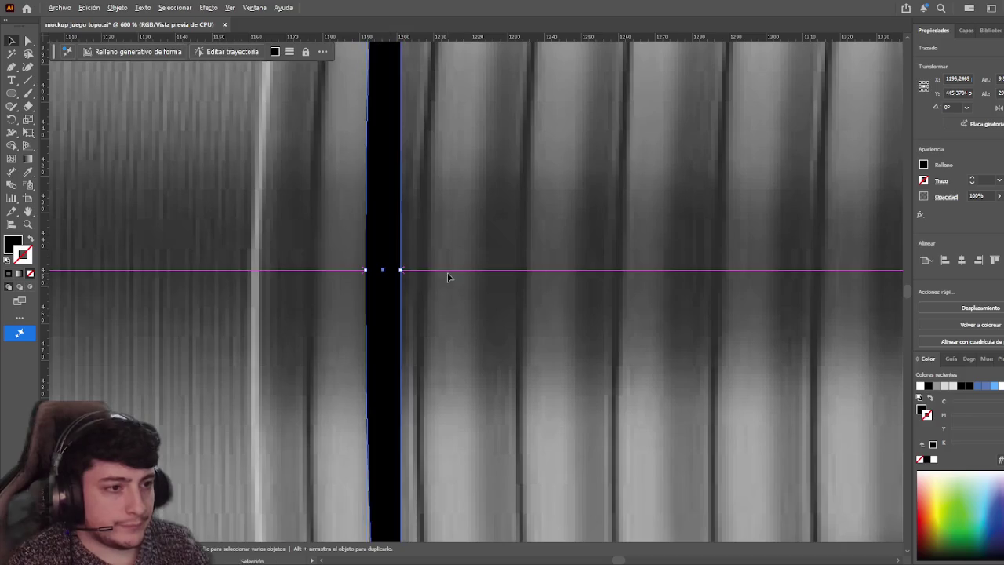
{"action": "scroll", "coordinate": [447, 272], "scroll_direction": "down", "scroll_amount": 3}
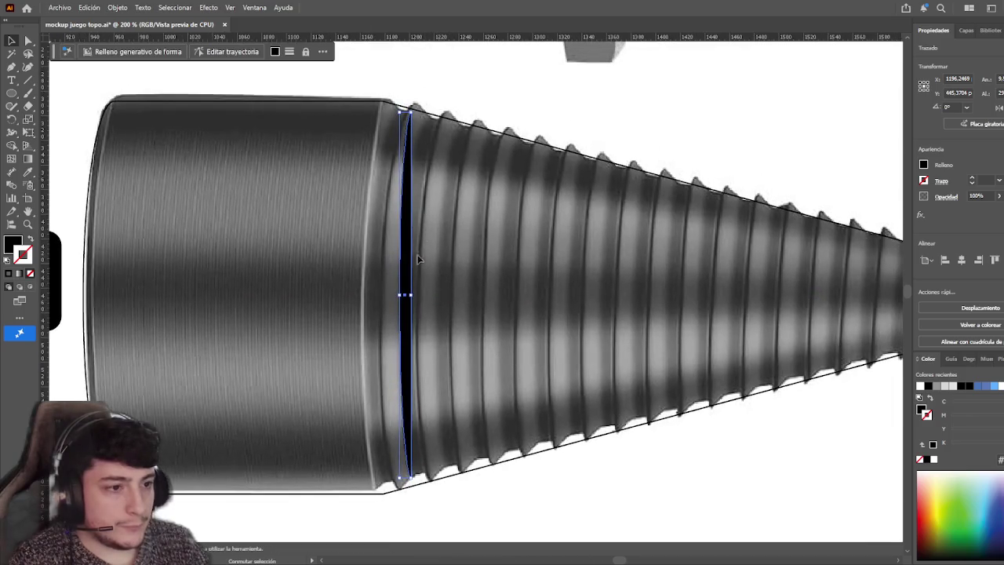
{"action": "left_click_drag", "start_coordinate": [403, 295], "coordinate": [411, 294]}
{"action": "left_click", "coordinate": [526, 117]}
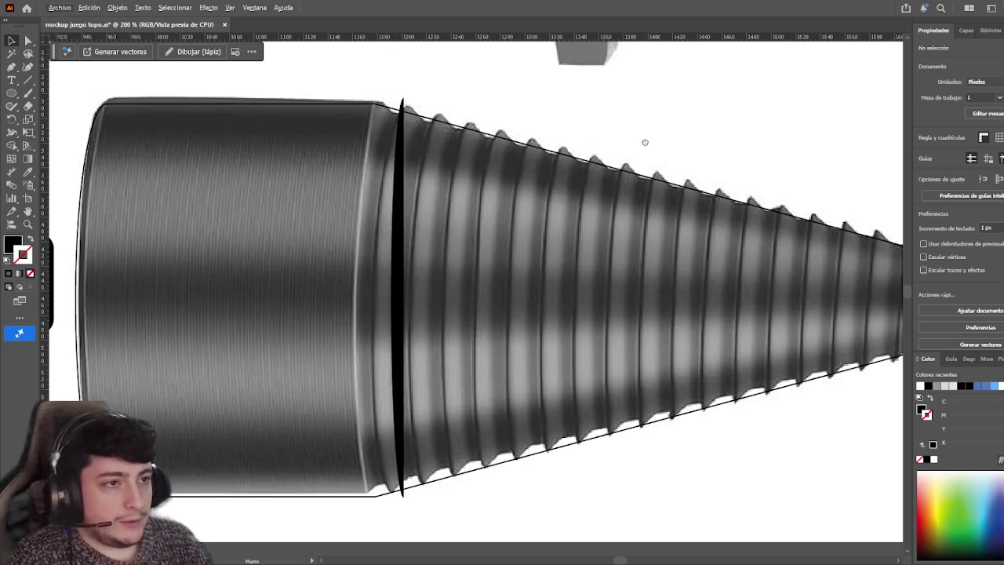
{"action": "left_click_drag", "start_coordinate": [645, 141], "coordinate": [555, 140]}
{"action": "left_click", "coordinate": [306, 302]}
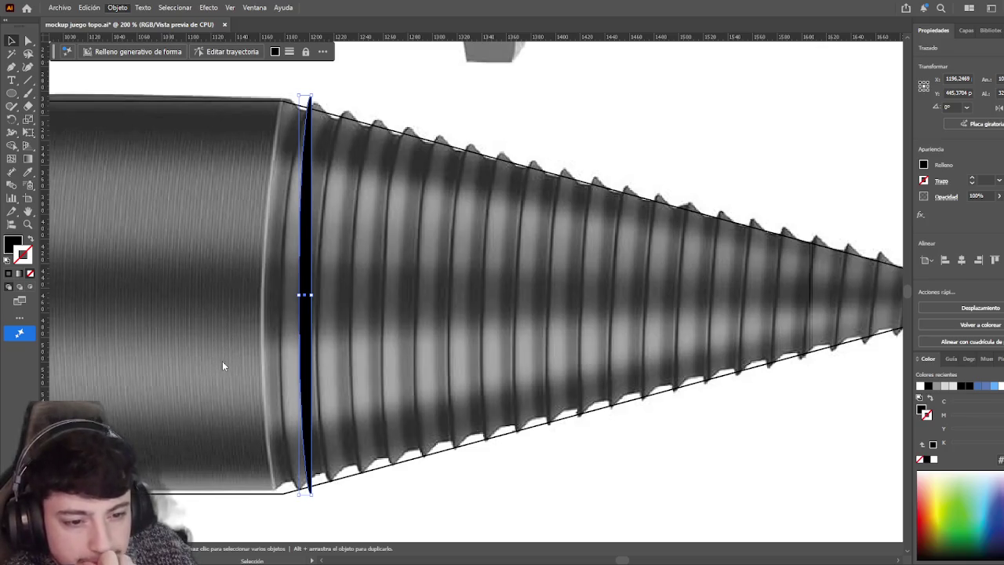
- Undo the last edit to the sliver's path so it stays at the cone's base seam
{"action": "left_click", "coordinate": [416, 523]}
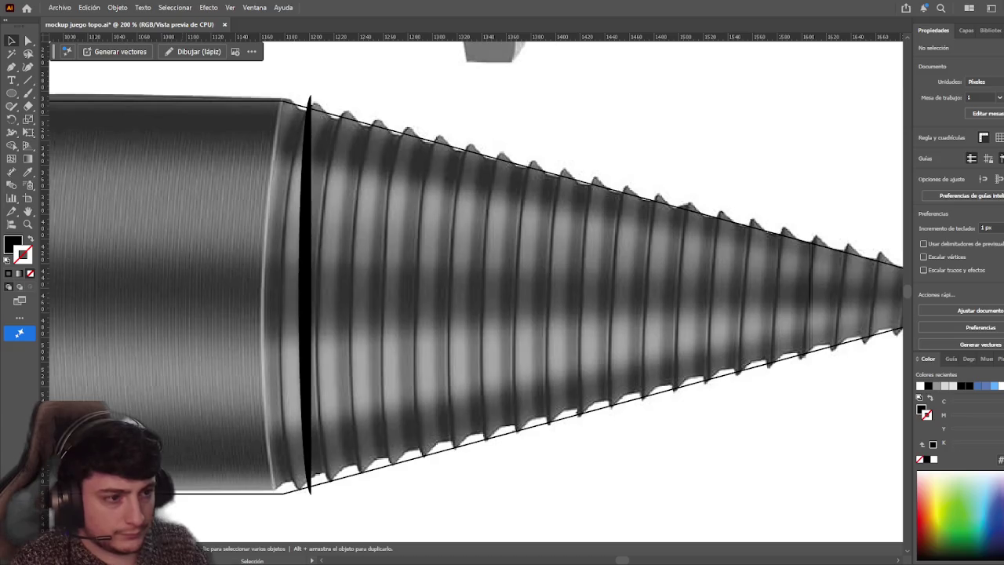
{"action": "key", "text": "a"}
{"action": "left_click", "coordinate": [303, 357]}
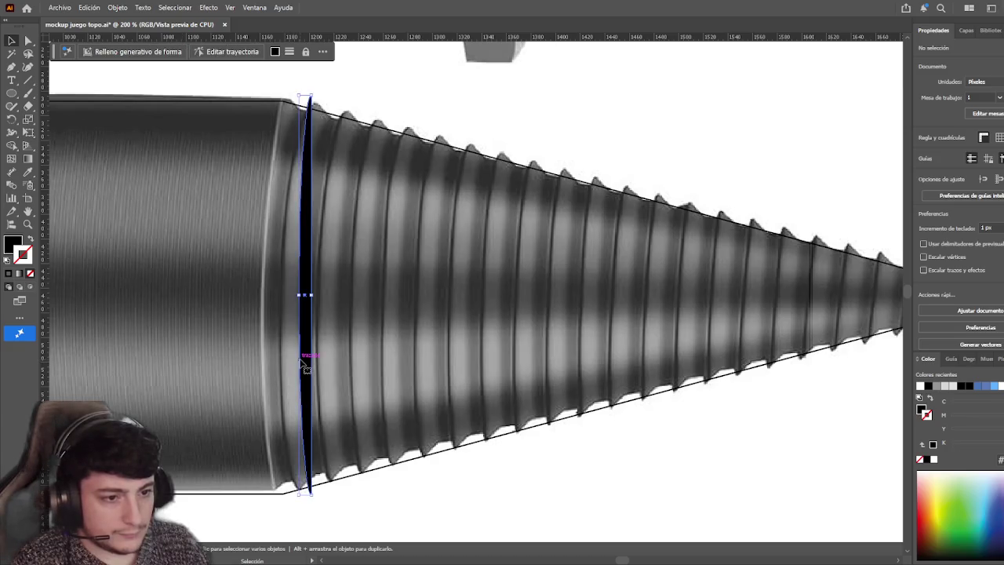
{"action": "key", "text": "ctrl+z"}
{"action": "key", "text": "v"}
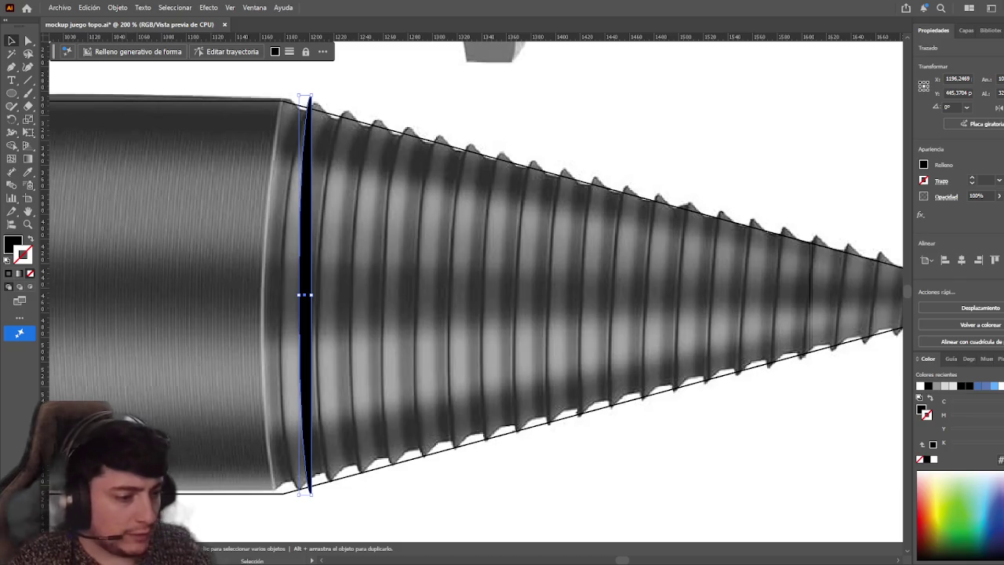
{"action": "scroll", "coordinate": [424, 470], "scroll_direction": "down", "scroll_amount": 1}
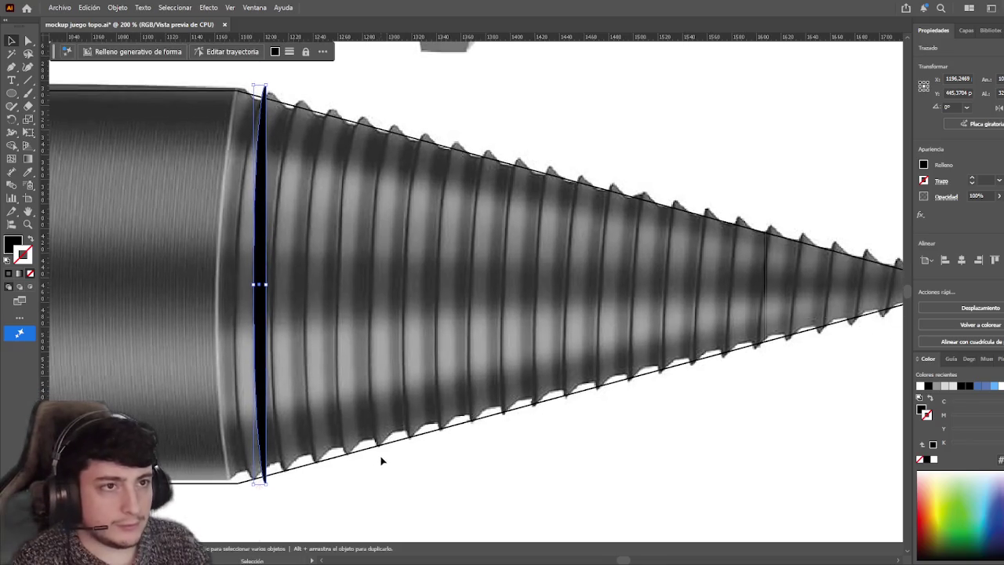
- Alt-drag a copy of the sliver to the cone tip, then delete both slivers
{"action": "scroll", "coordinate": [381, 452], "scroll_direction": "down", "scroll_amount": 2}
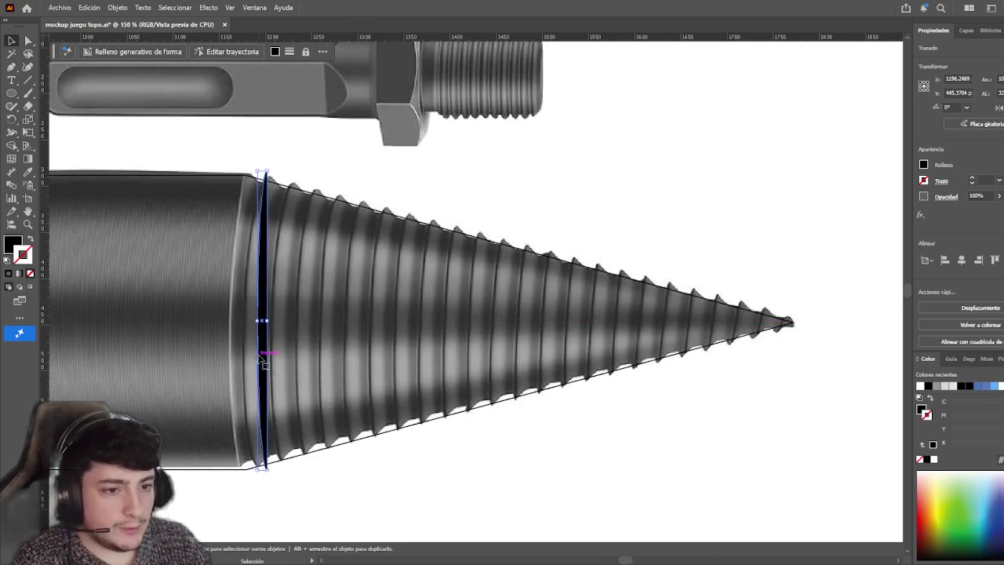
{"action": "mouse_move", "coordinate": [262, 321]}
{"action": "left_mouse_down"}
{"action": "mouse_move", "coordinate": [786, 351]}
{"action": "mouse_move", "coordinate": [765, 352]}
{"action": "left_mouse_up"}
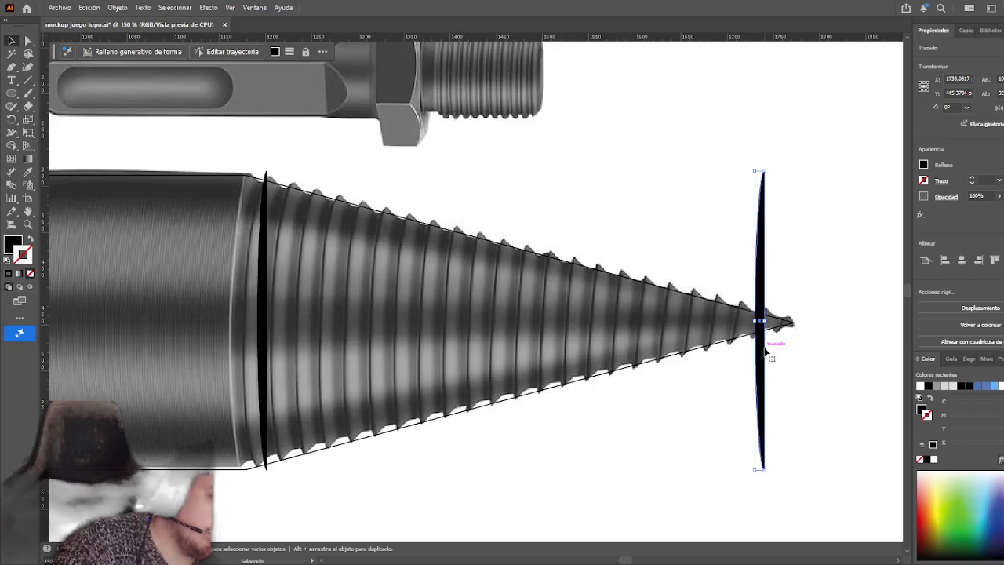
{"action": "left_click", "coordinate": [752, 424]}
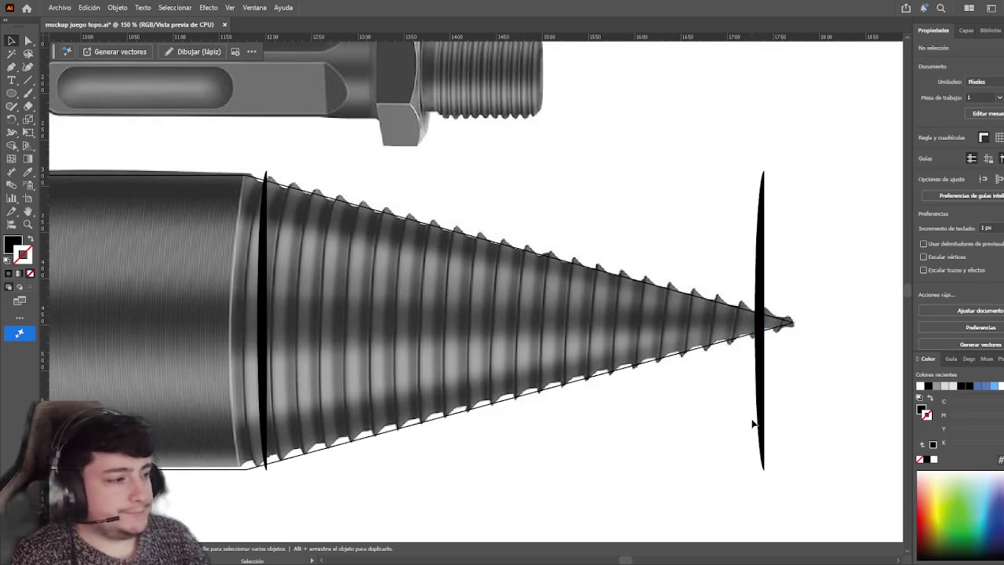
{"action": "left_click", "coordinate": [264, 385], "text": "shift"}
{"action": "key", "text": "Delete"}
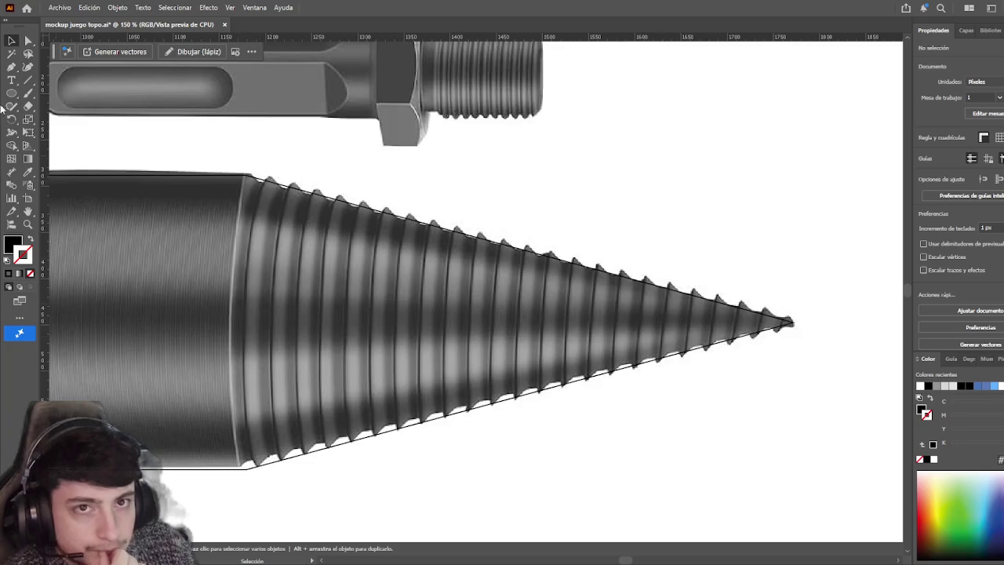
- Pan over the cone and paste the deleted black sliver back in place at the base–thread seam
{"action": "key", "text": "p"}
{"action": "mouse_move", "coordinate": [316, 255]}
{"action": "left_mouse_down"}
{"action": "mouse_move", "coordinate": [396, 250]}
{"action": "mouse_move", "coordinate": [474, 268]}
{"action": "left_mouse_up"}
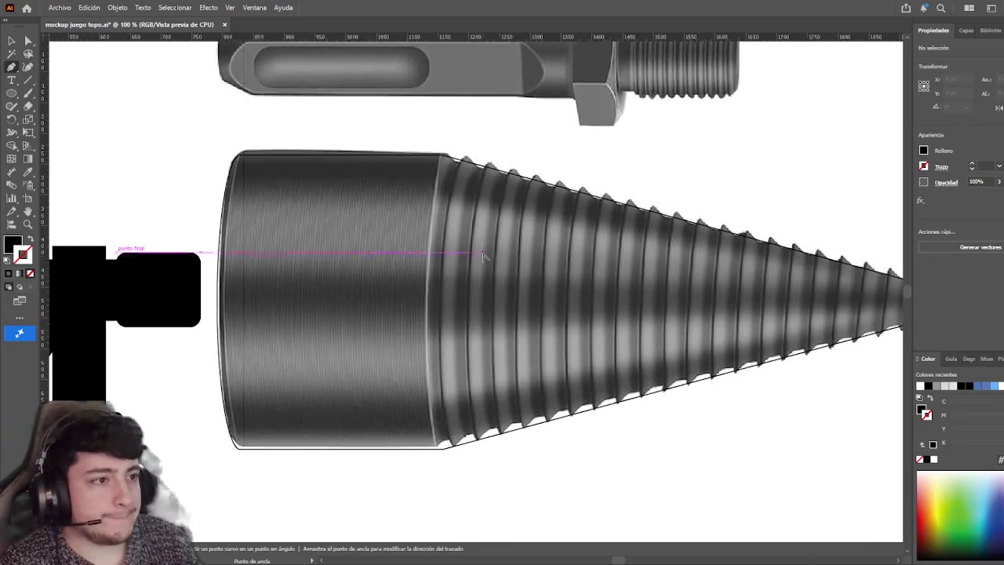
{"action": "scroll", "coordinate": [474, 268], "scroll_direction": "down", "scroll_amount": 1}
{"action": "scroll", "coordinate": [474, 269], "scroll_direction": "up", "scroll_amount": 1}
{"action": "scroll", "coordinate": [474, 268], "scroll_direction": "down", "scroll_amount": 1}
{"action": "scroll", "coordinate": [474, 268], "scroll_direction": "up", "scroll_amount": 5}
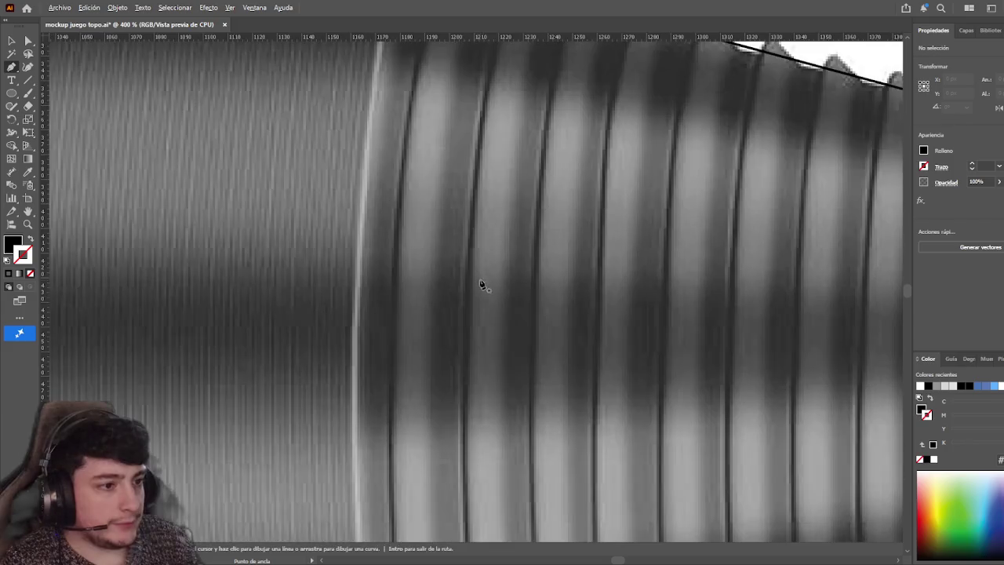
{"action": "scroll", "coordinate": [470, 273], "scroll_direction": "down", "scroll_amount": 3}
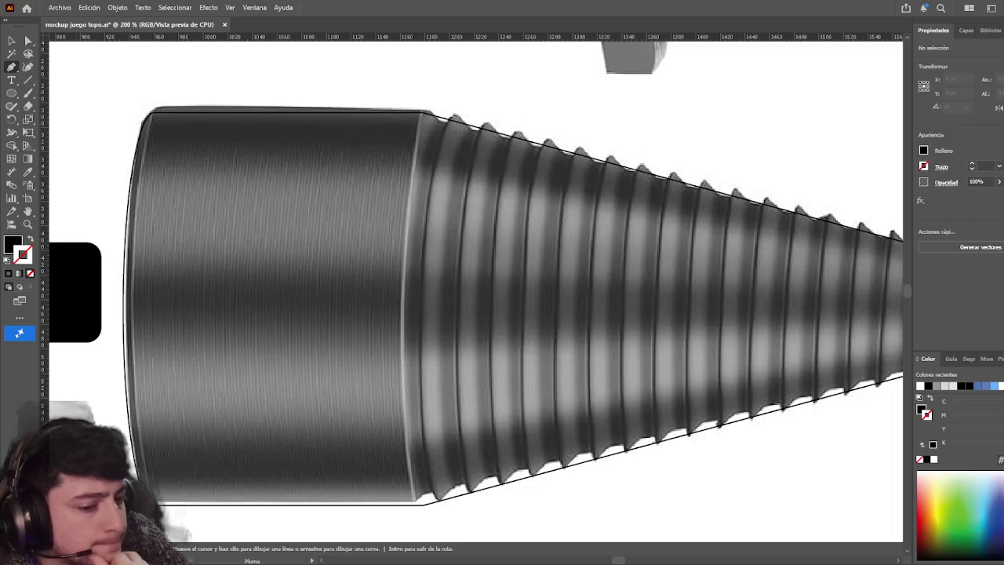
{"action": "key", "text": "a"}
{"action": "key", "text": "ctrl+f"}
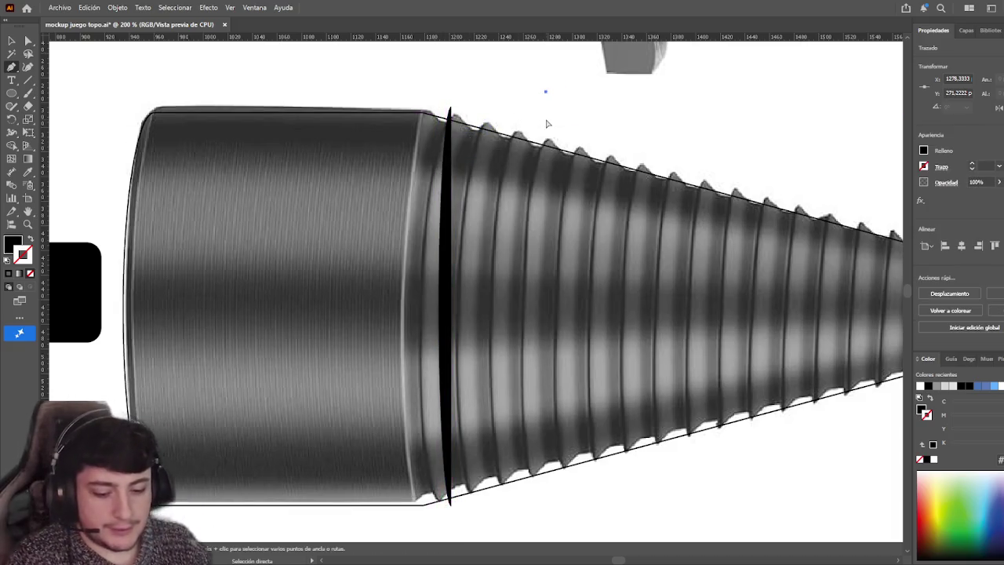
- Tilt the base sliver slightly to follow the threads and nudge it left onto the cone edge
{"action": "key", "text": "v"}
{"action": "left_click", "coordinate": [444, 144]}
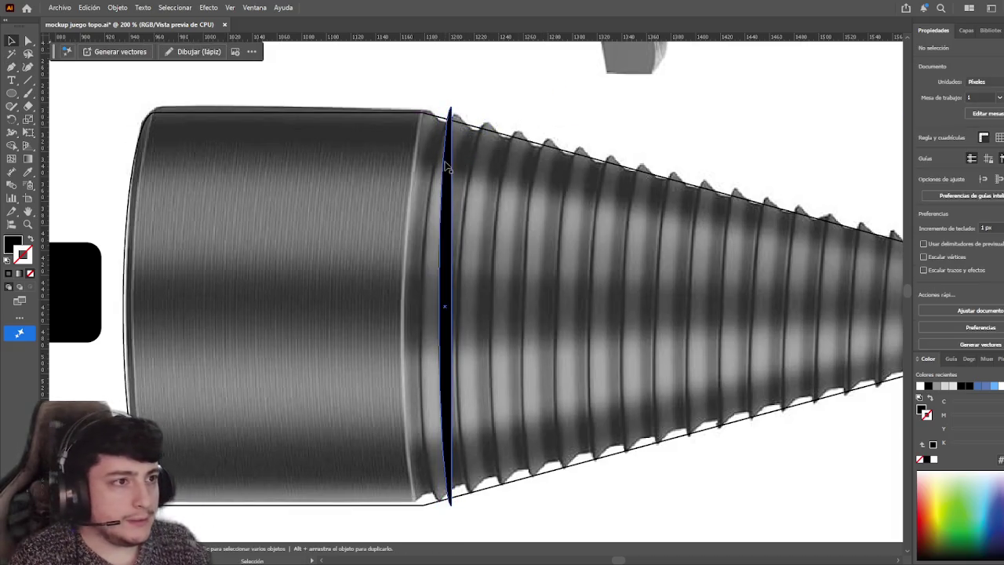
{"action": "left_click_drag", "start_coordinate": [457, 106], "coordinate": [459, 102]}
{"action": "left_click", "coordinate": [500, 358]}
{"action": "left_click_drag", "start_coordinate": [451, 293], "coordinate": [432, 298]}
- Zoom out to the whole drill bit and delete the sliver at the cone tip
{"action": "key", "text": "ctrl+minus"}
{"action": "key", "text": "ctrl+minus"}
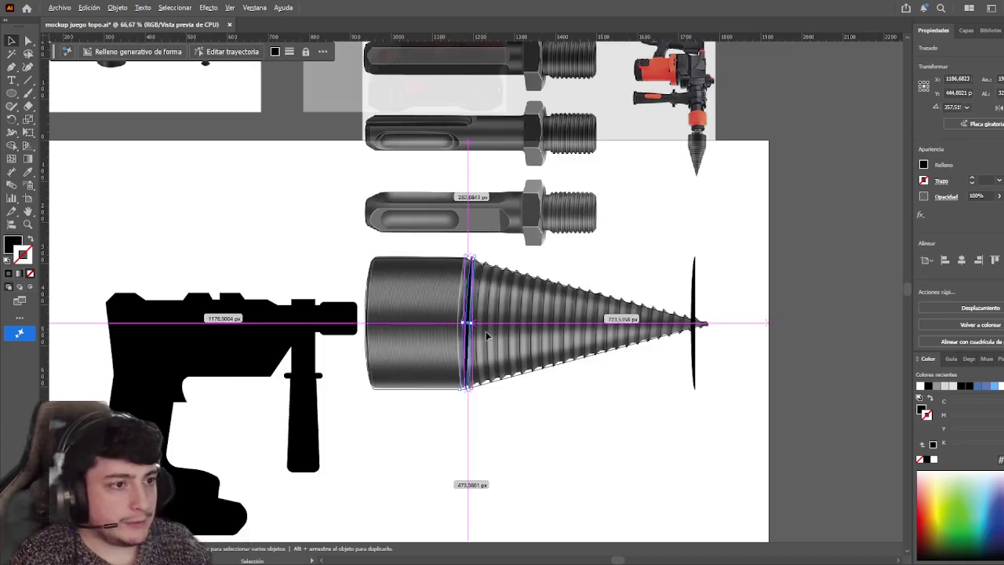
{"action": "scroll", "coordinate": [490, 341], "scroll_direction": "up", "scroll_amount": 1}
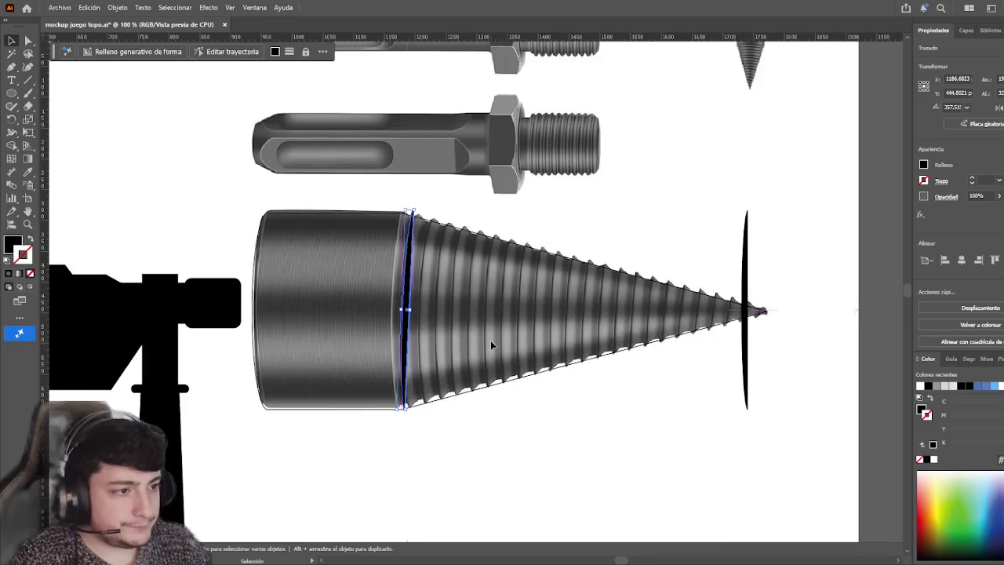
{"action": "scroll", "coordinate": [515, 345], "scroll_direction": "up", "scroll_amount": 2}
{"action": "scroll", "coordinate": [439, 349], "scroll_direction": "right", "scroll_amount": 3}
{"action": "left_click", "coordinate": [833, 251]}
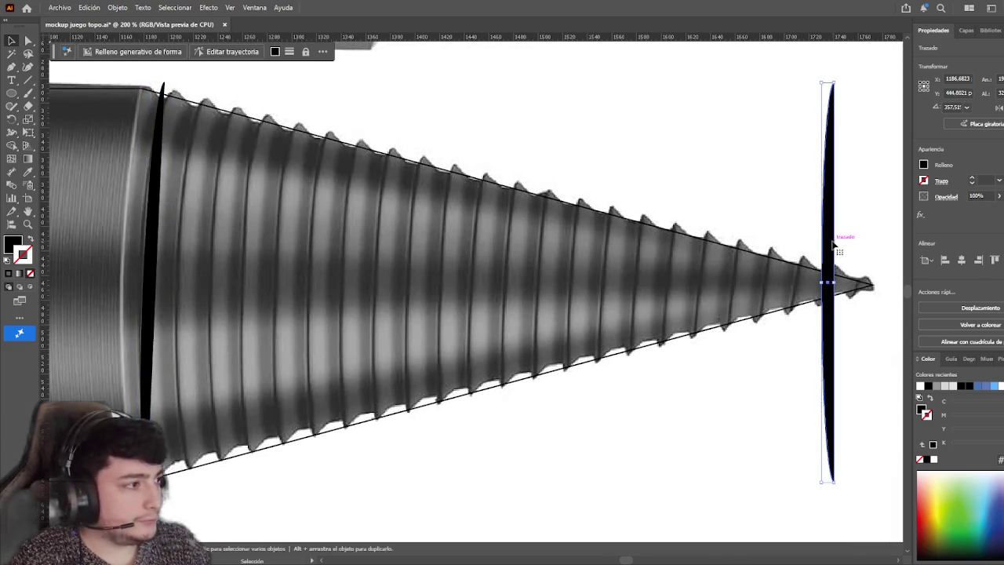
{"action": "key", "text": "Delete"}
- Duplicate the base sliver just to its right, then undo and redo that change
{"action": "left_click_drag", "start_coordinate": [153, 285], "coordinate": [168, 282]}
{"action": "left_click", "coordinate": [466, 526]}
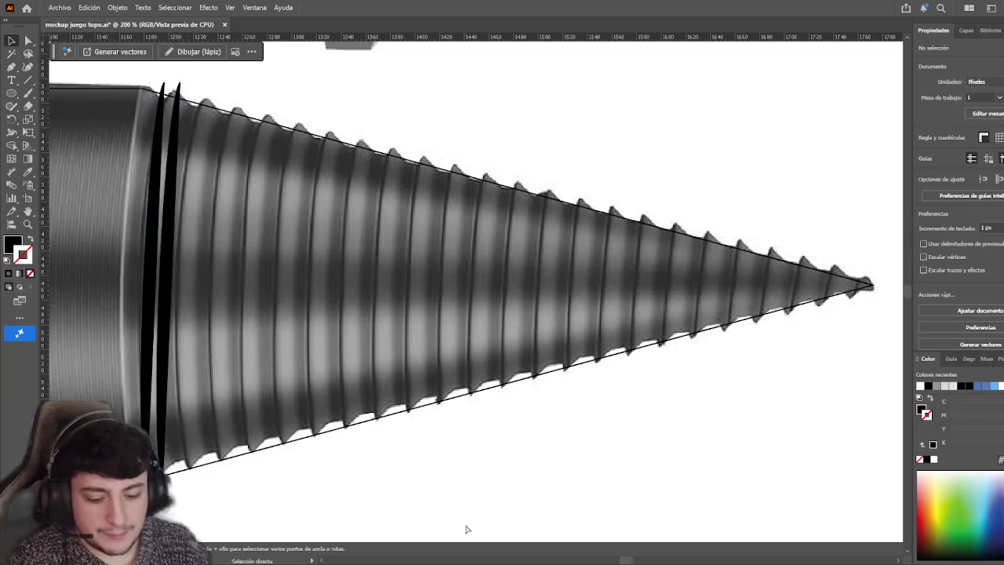
{"action": "key", "text": "v"}
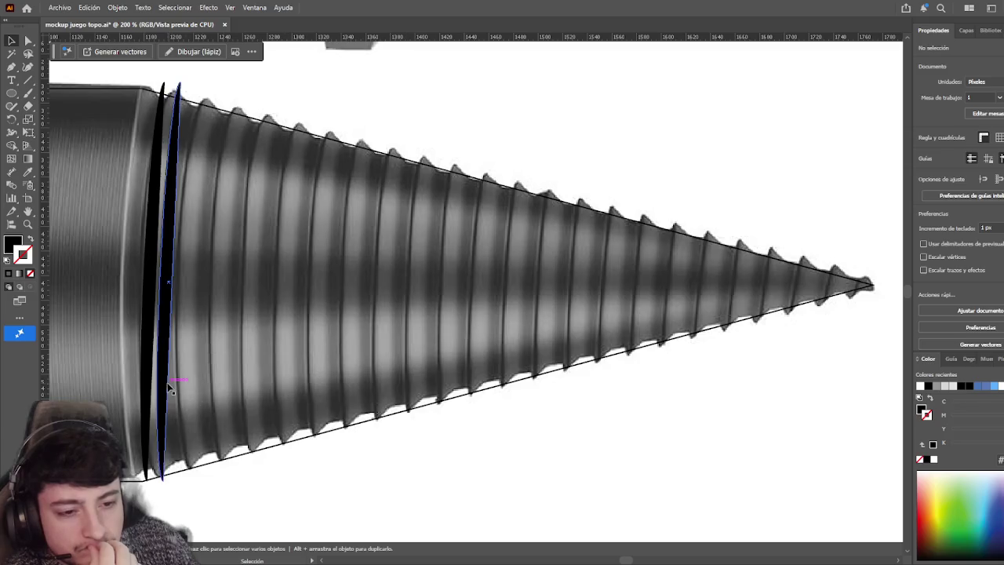
{"action": "key", "text": "ctrl+z"}
{"action": "key", "text": "ctrl+shift+z"}
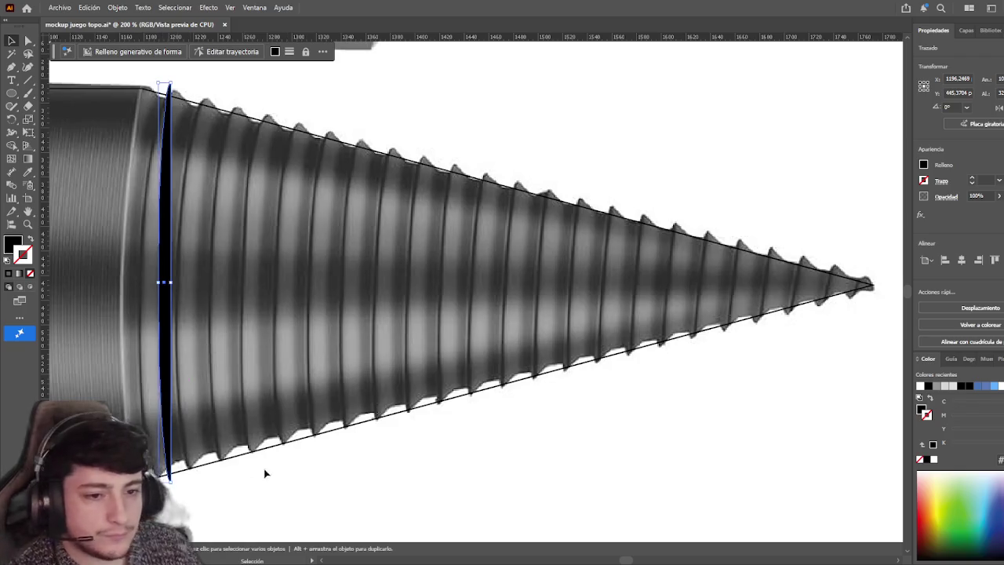
- Alt-drag a copy of the base sliver to the cone's point, shrink it, then select it with the cone outline
{"action": "left_click", "coordinate": [297, 475]}
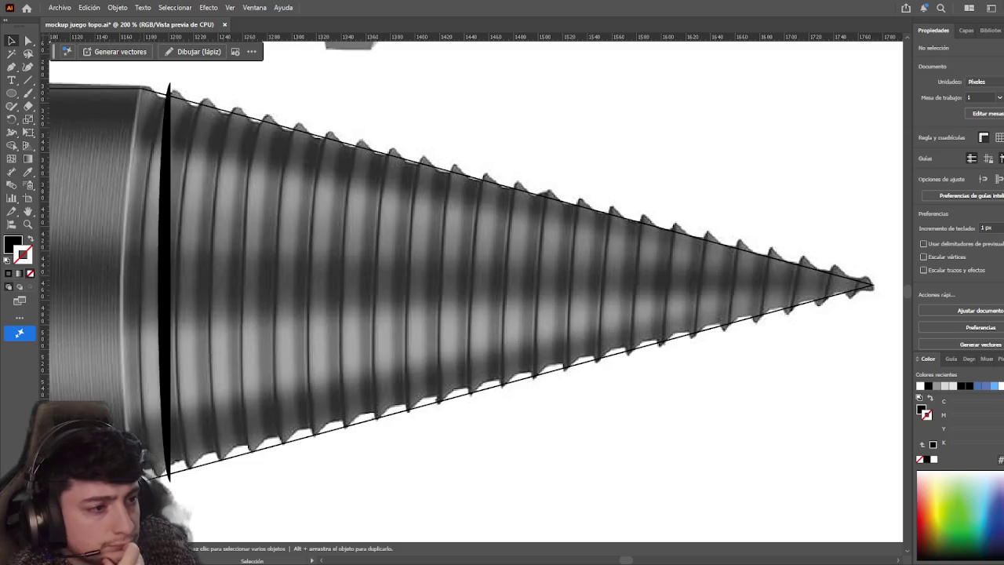
{"action": "left_click_drag", "start_coordinate": [172, 261], "coordinate": [808, 280]}
{"action": "scroll", "coordinate": [706, 275], "scroll_direction": "right", "scroll_amount": 3}
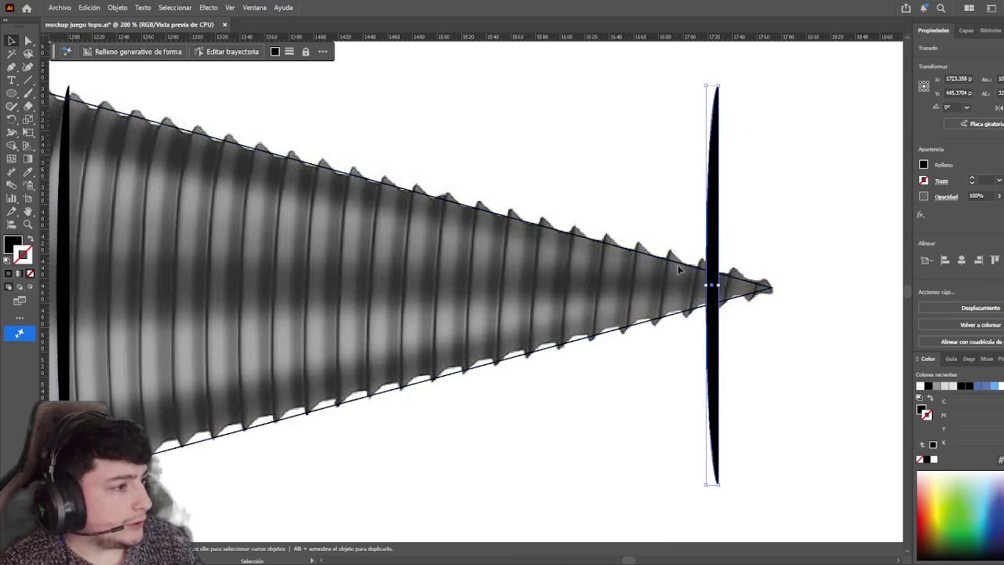
{"action": "left_click_drag", "start_coordinate": [712, 270], "coordinate": [752, 270]}
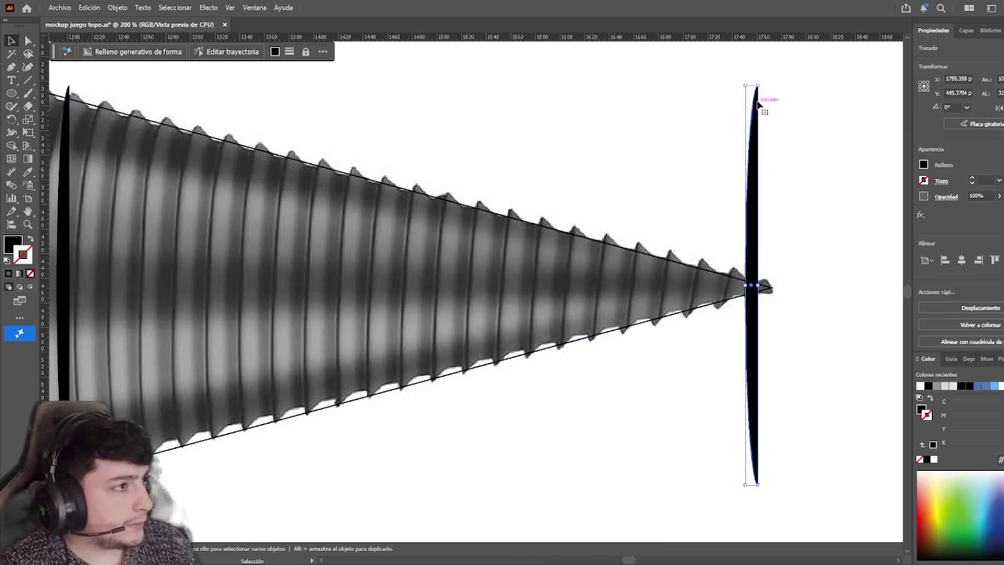
{"action": "left_click_drag", "start_coordinate": [758, 116], "coordinate": [751, 287]}
{"action": "left_click", "coordinate": [685, 354]}
{"action": "scroll", "coordinate": [672, 359], "scroll_direction": "down", "scroll_amount": 1}
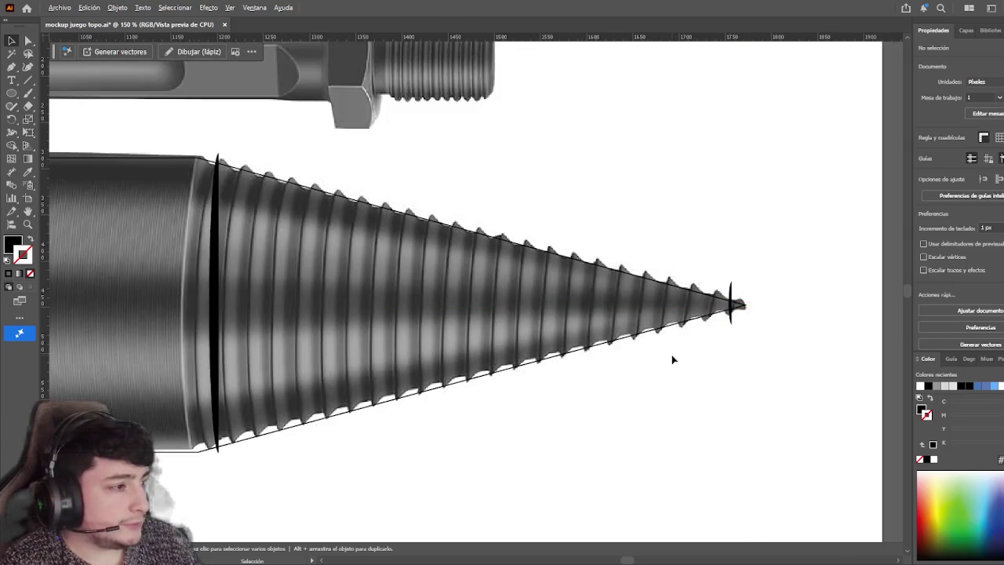
{"action": "left_click", "coordinate": [734, 303]}
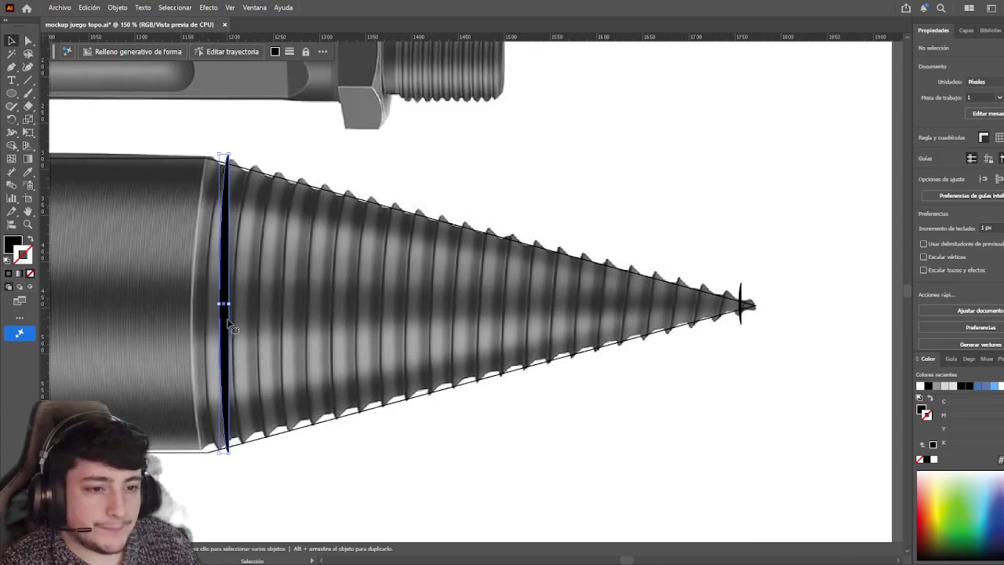
{"action": "left_click", "coordinate": [738, 303], "text": "shift"}
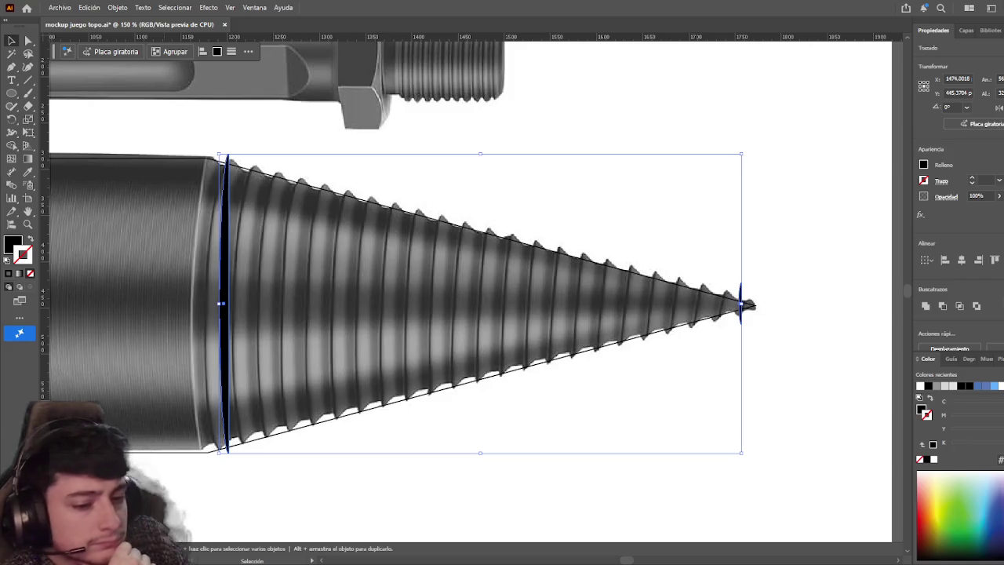
- Select the base sliver and Shift-add the tip sliver, undoing an accidental move of the base sliver
{"action": "left_click", "coordinate": [269, 508]}
{"action": "left_click", "coordinate": [228, 360]}
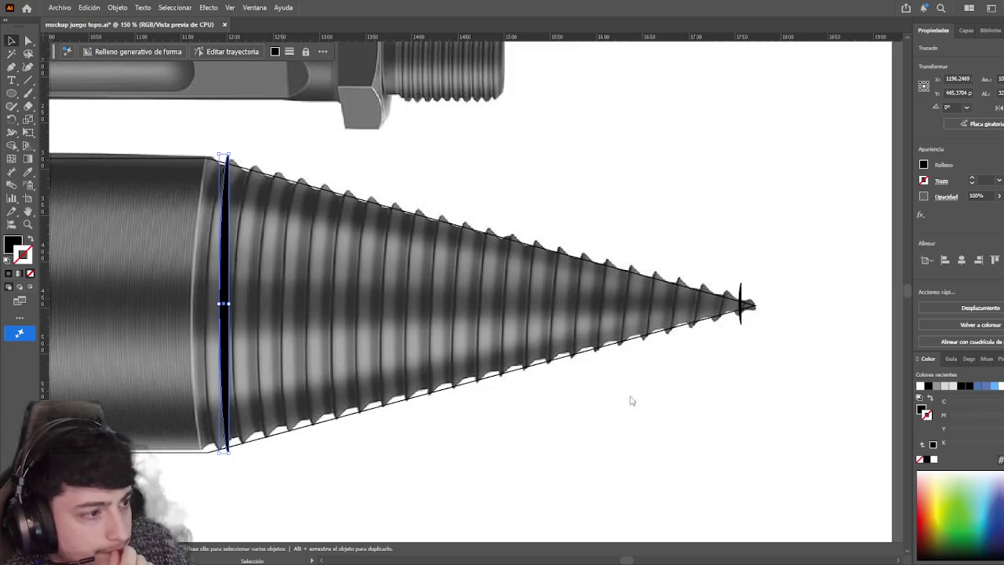
{"action": "left_click", "coordinate": [242, 119]}
{"action": "left_click", "coordinate": [229, 203]}
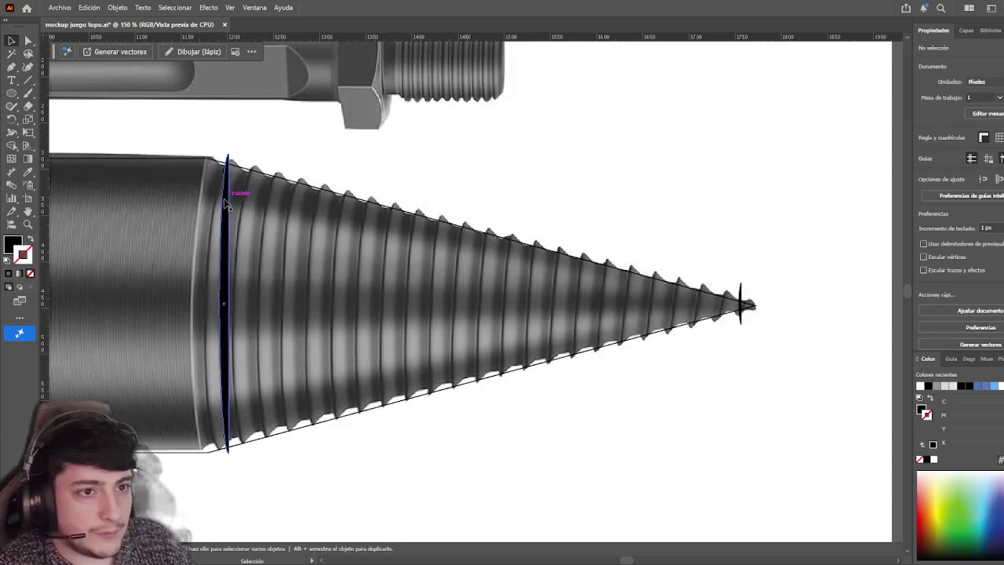
{"action": "left_click_drag", "start_coordinate": [228, 210], "coordinate": [357, 206]}
{"action": "key", "text": "ctrl+z"}
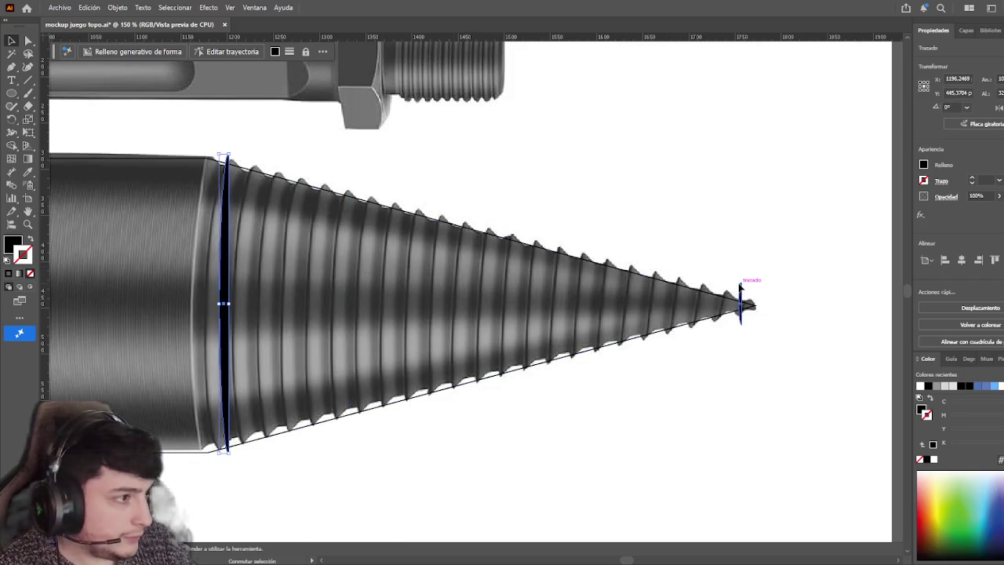
{"action": "left_click", "coordinate": [741, 302], "text": "shift"}
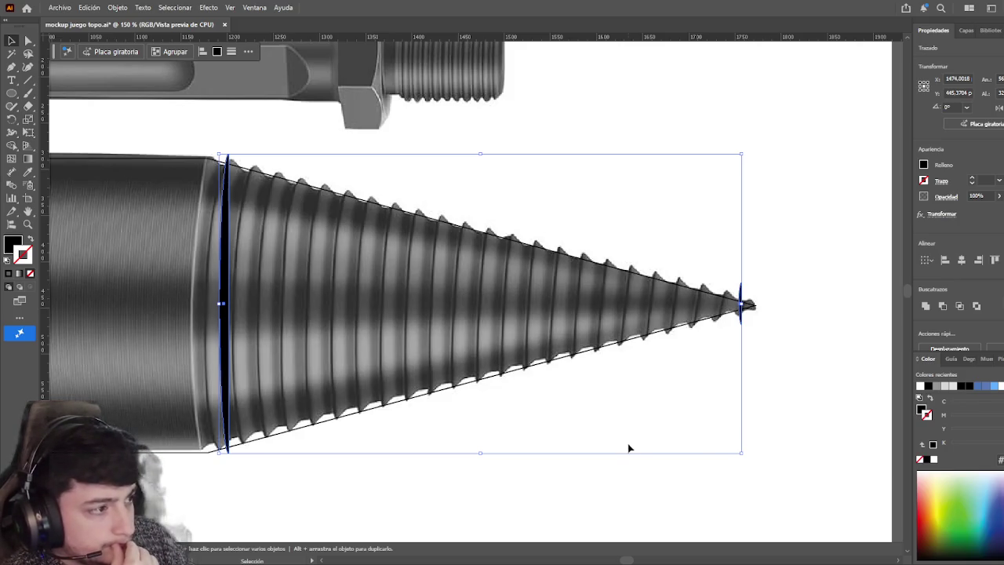
{"action": "key", "text": "a"}
{"action": "left_click_drag", "start_coordinate": [253, 306], "coordinate": [355, 309]}
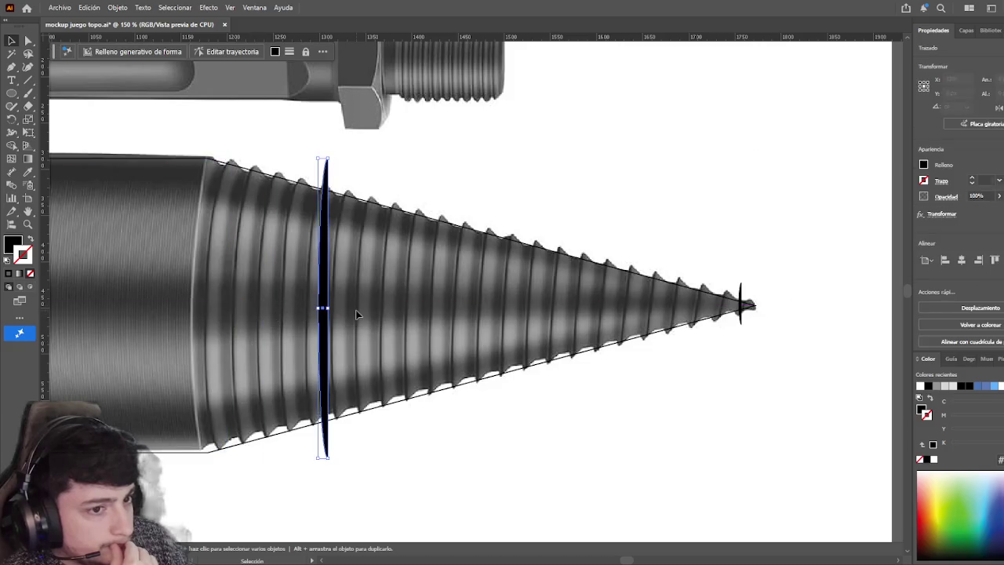
{"action": "key", "text": "ctrl+z"}
{"action": "key", "text": "v"}
{"action": "left_click", "coordinate": [482, 444]}
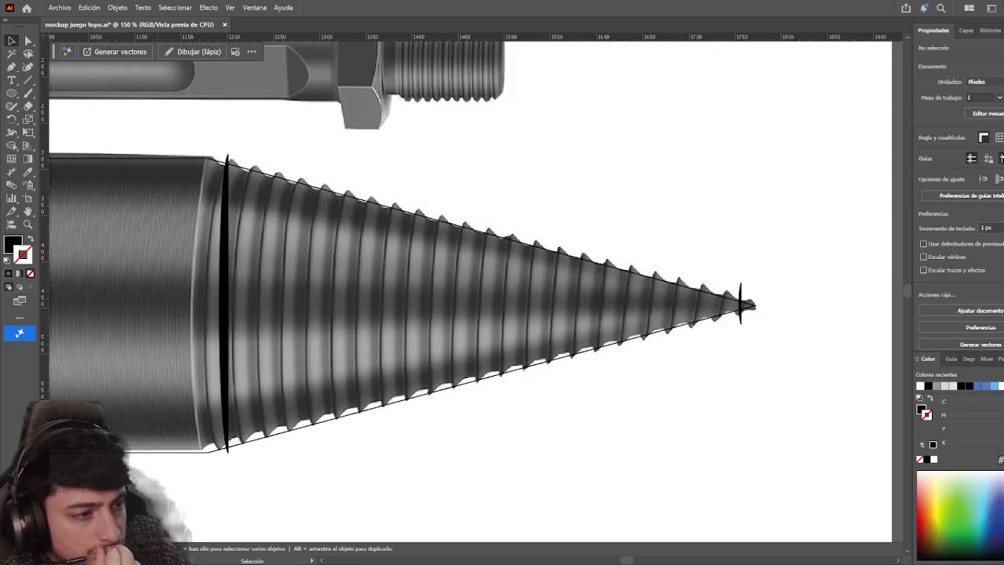
{"action": "scroll", "coordinate": [377, 352], "scroll_direction": "right", "scroll_amount": 2}
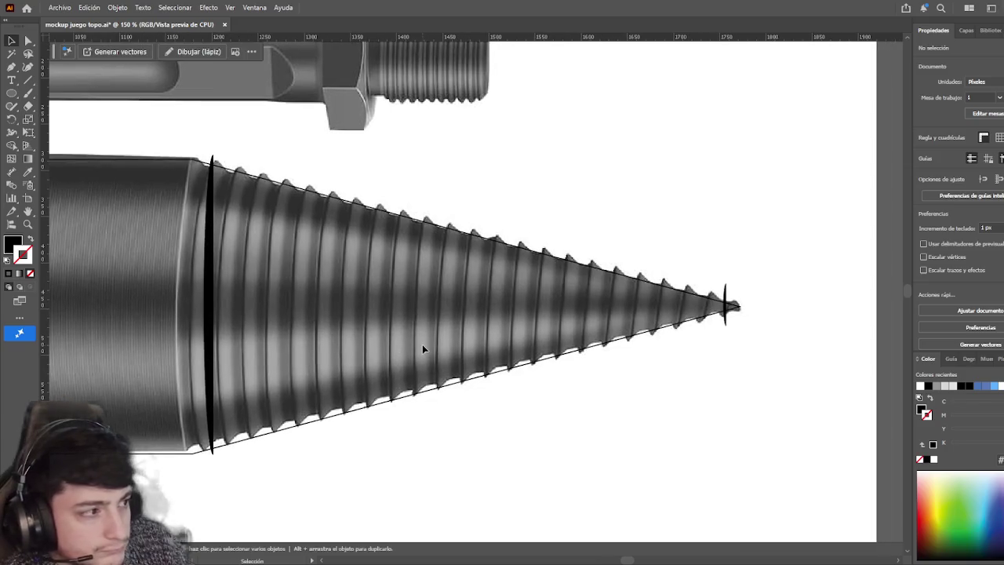
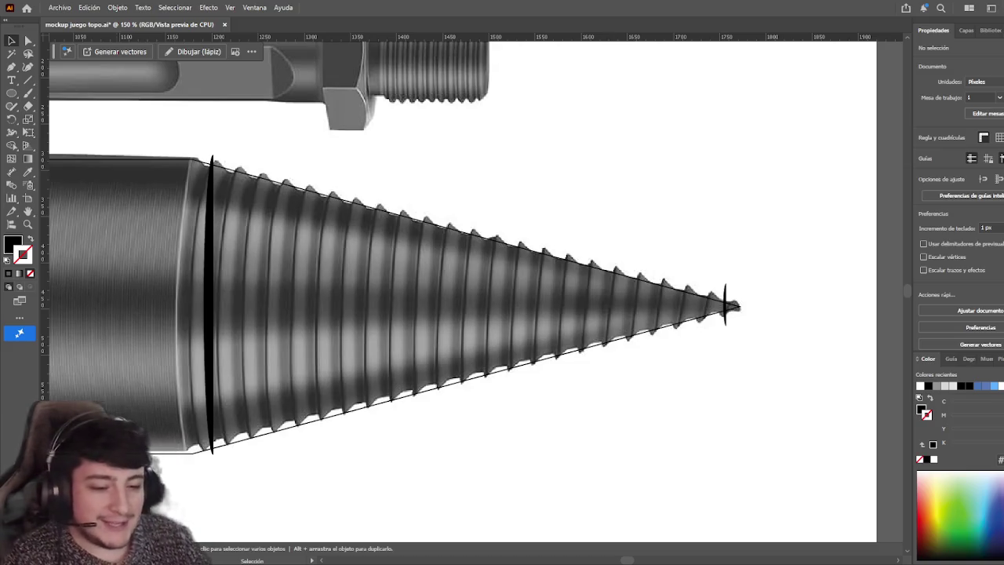
{"action": "left_click_drag", "start_coordinate": [323, 496], "coordinate": [334, 493]}
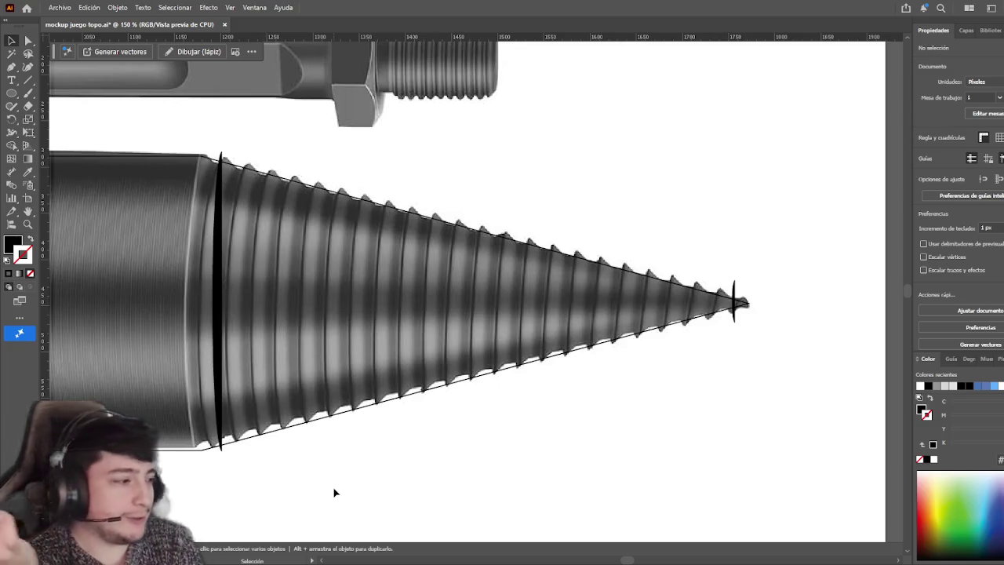